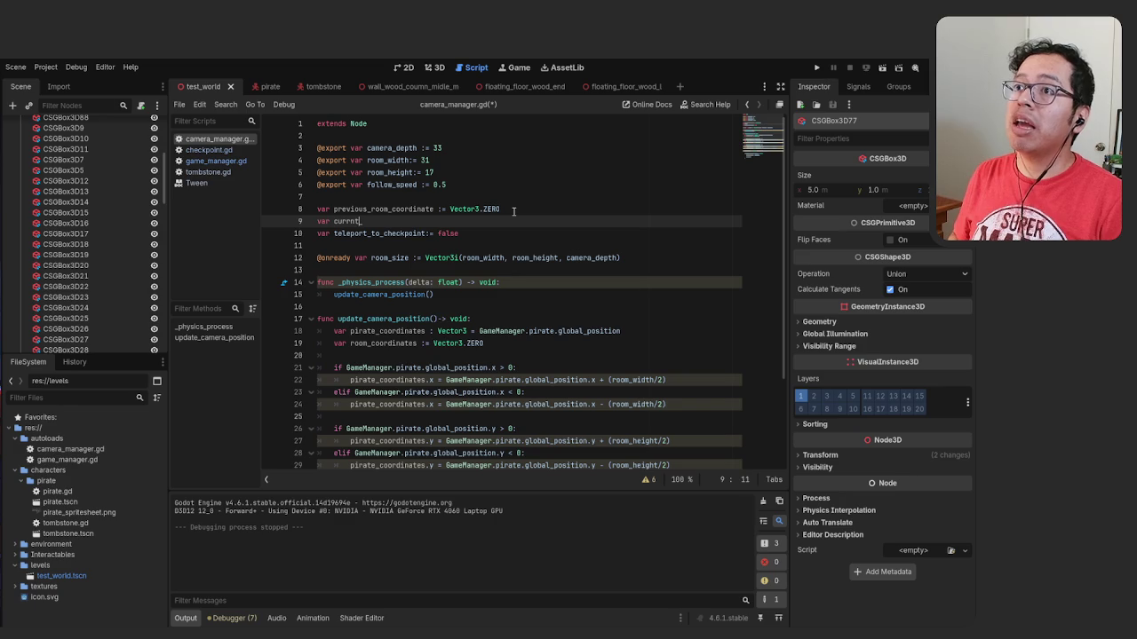
Correct the misspelled line 9 declaration so it reads var current_room_
key(BackSpace)
key(BackSpace)
text(ent_)
key(Right)
key(Left)
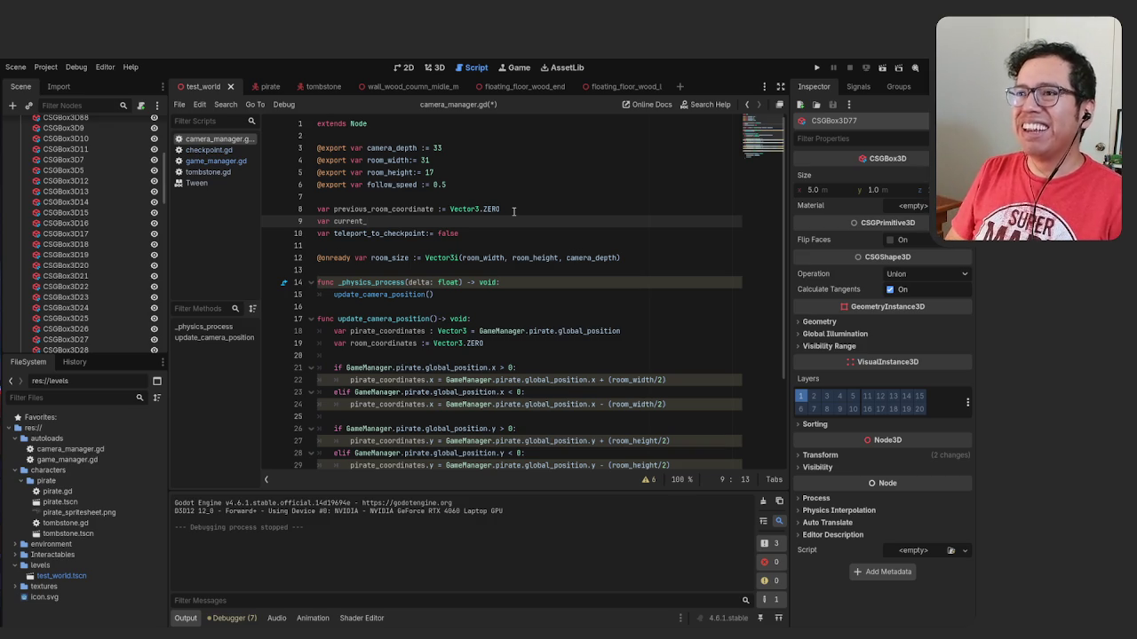
text(room)
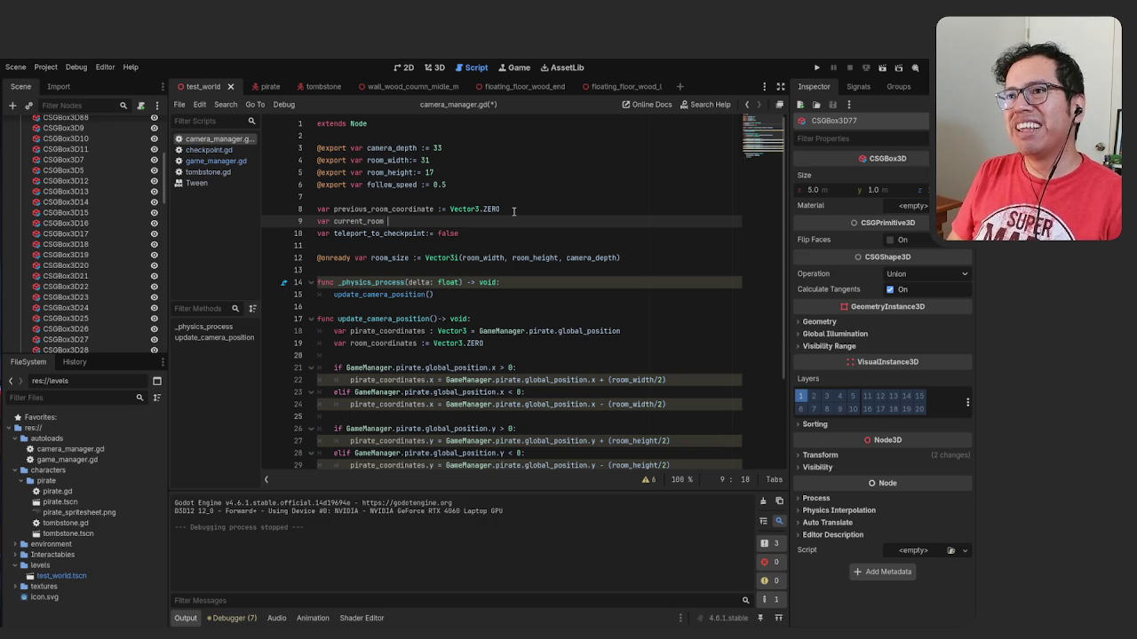
text(_)
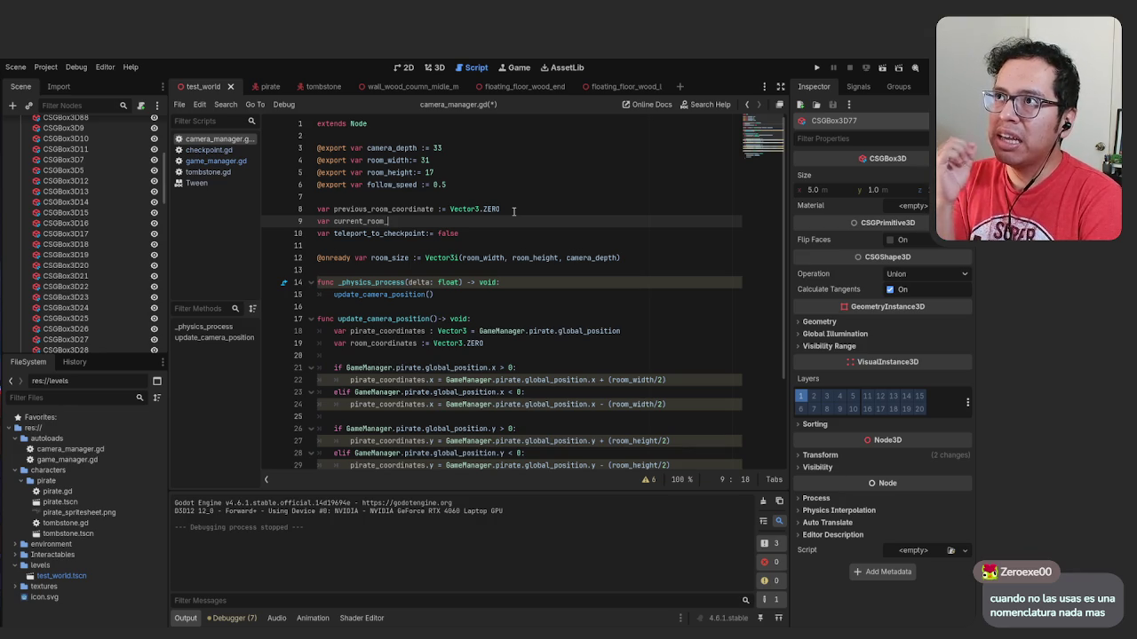
Try an underscore prefix on room_height, undo it, and save camera_manager.gd
key(Up)
key(Up)
key(Up)
key(Left)
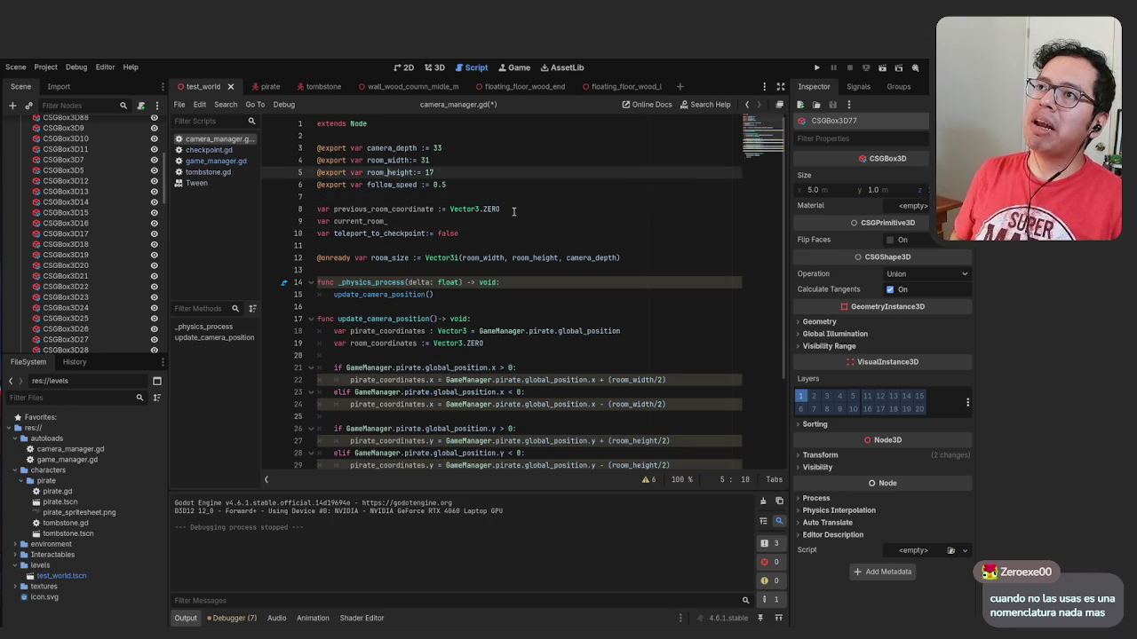
key(Left)
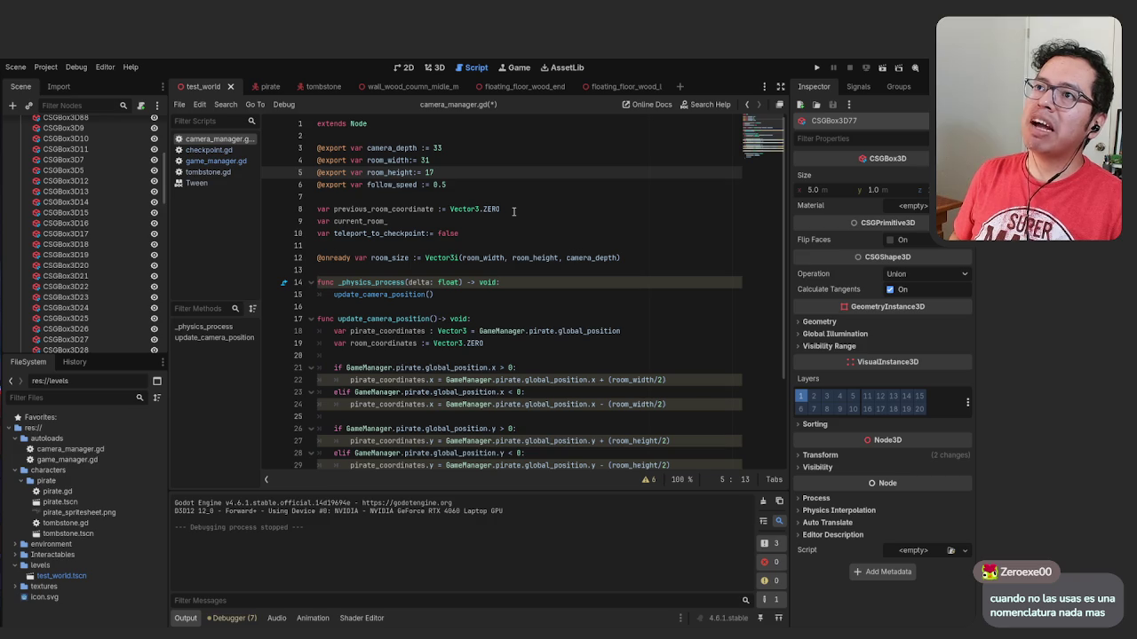
key(Right)
key(Right)
key(Right)
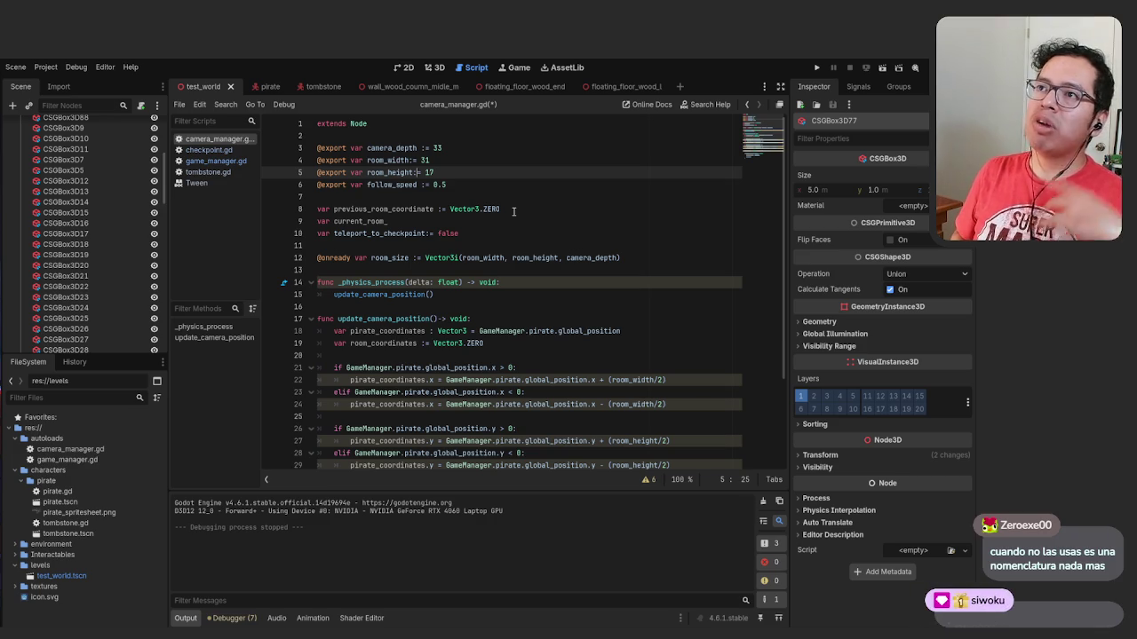
key(Right)
key(Right)
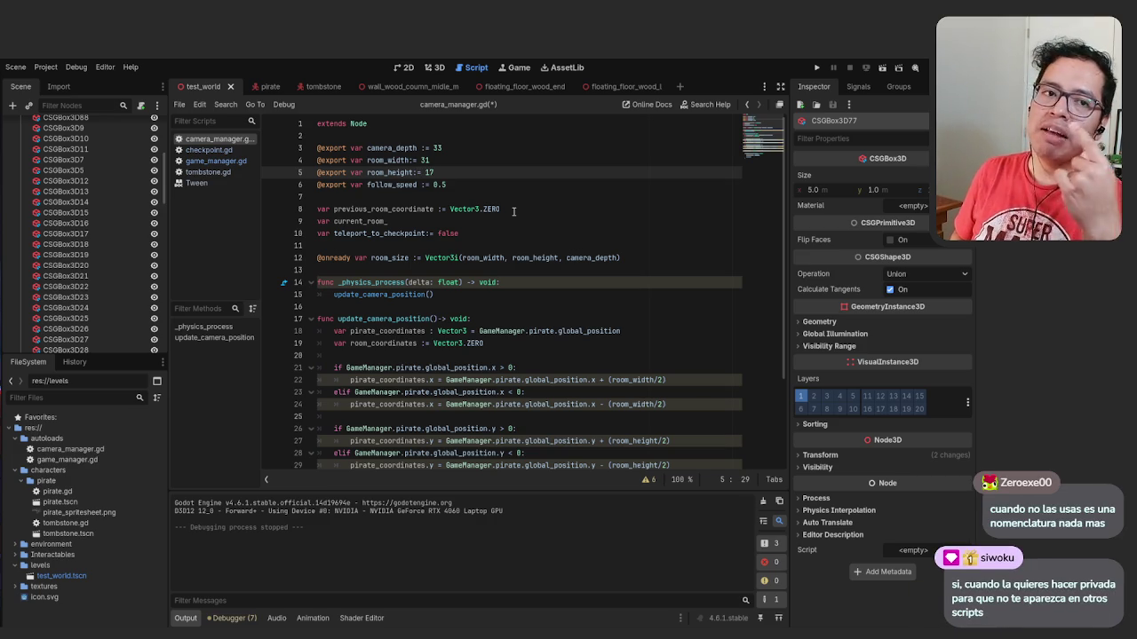
key(Left)
key(Left)
key(Left)
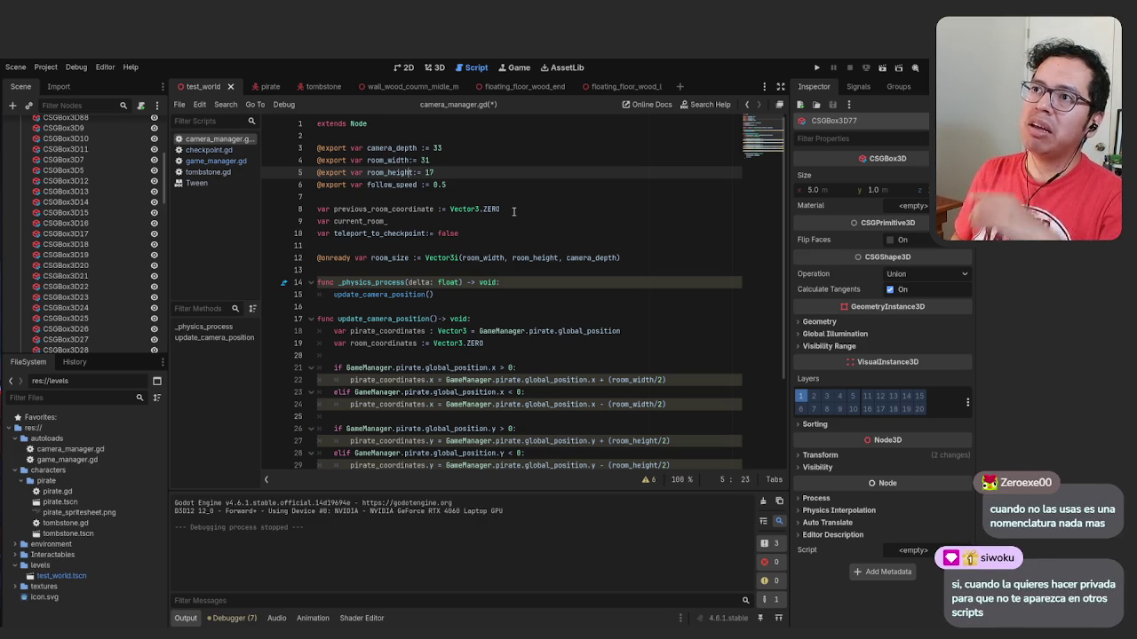
text(_)
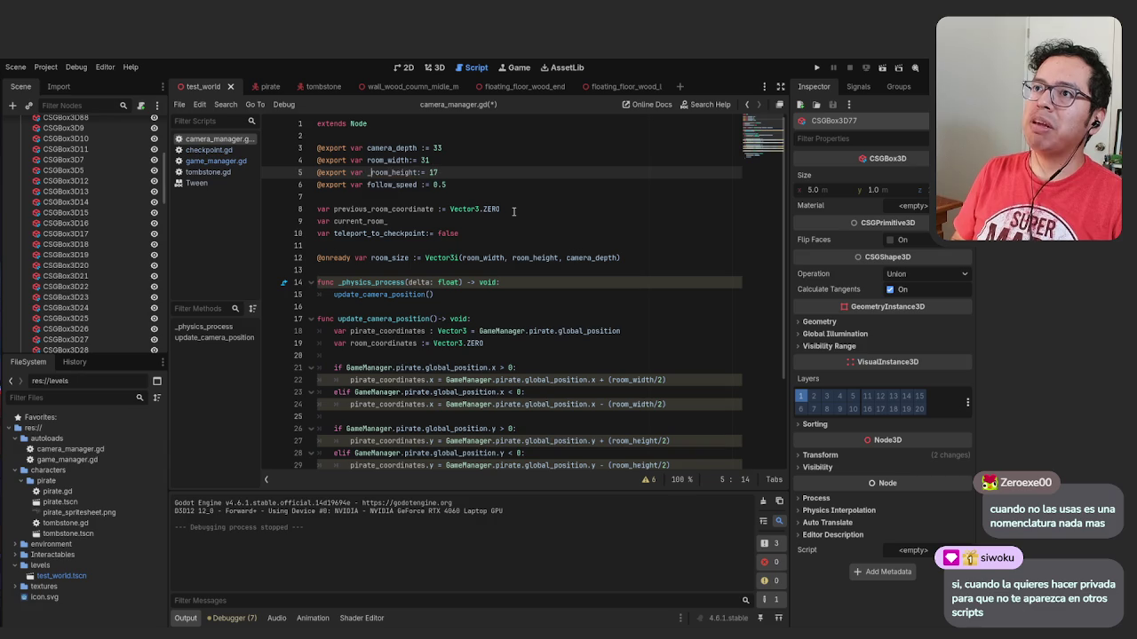
key(Up)
key(ctrl+z)
key(ctrl+s)
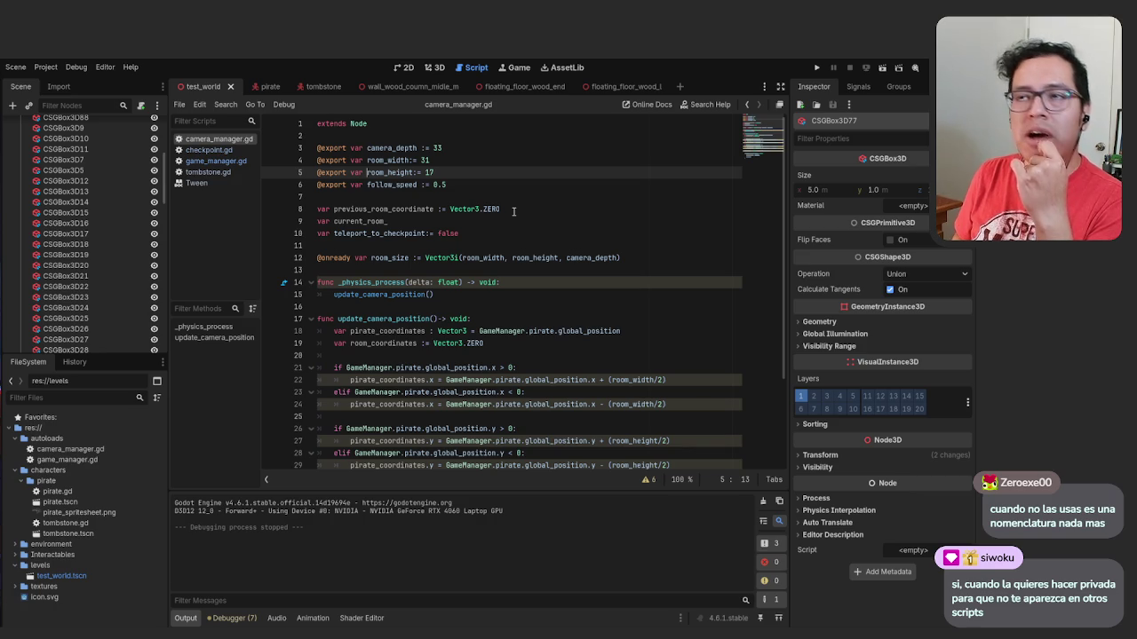
key(Down)
key(Down)
key(Down)
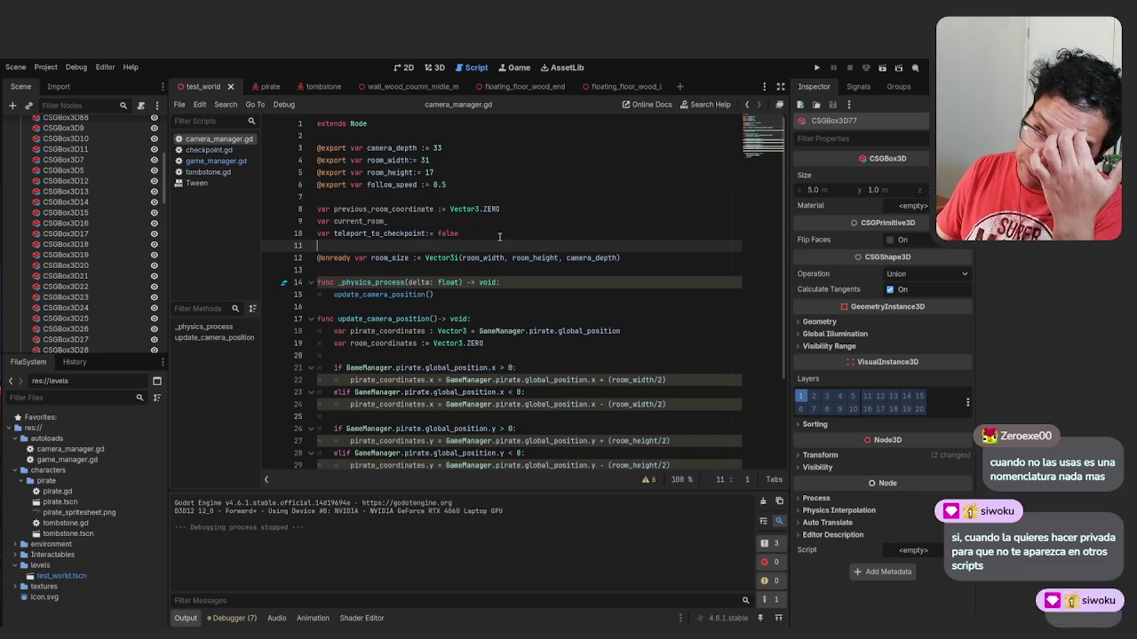
scroll(500, 238, down, 1)
Select camera_depth on line 3 and open the Ctrl+R find-and-replace bar for it
scroll(489, 262, up, 1)
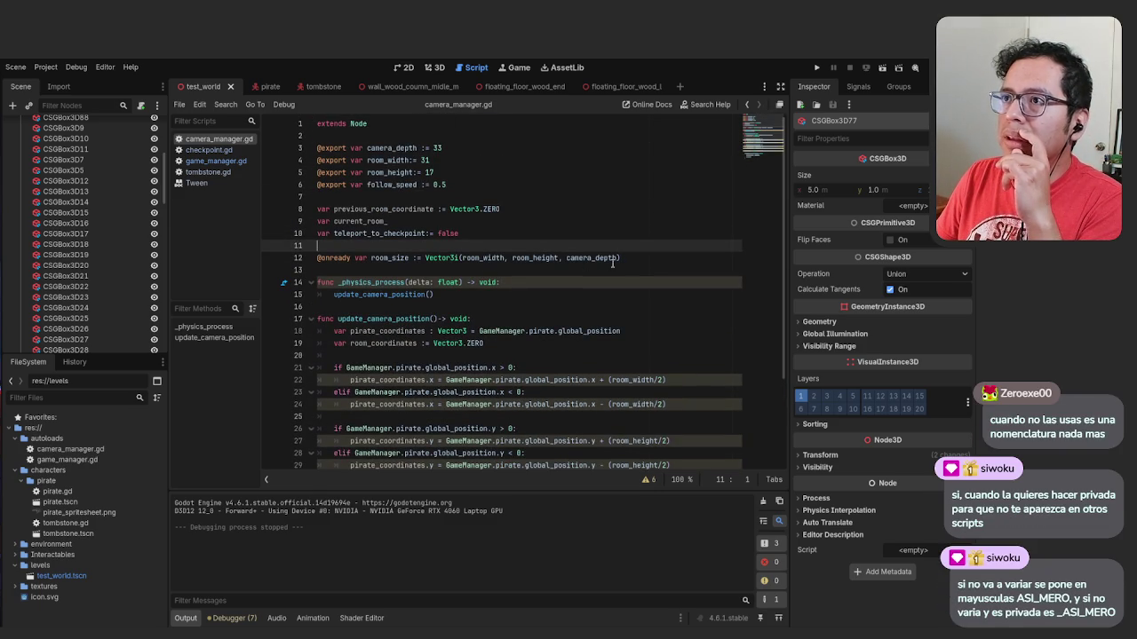
click(633, 258)
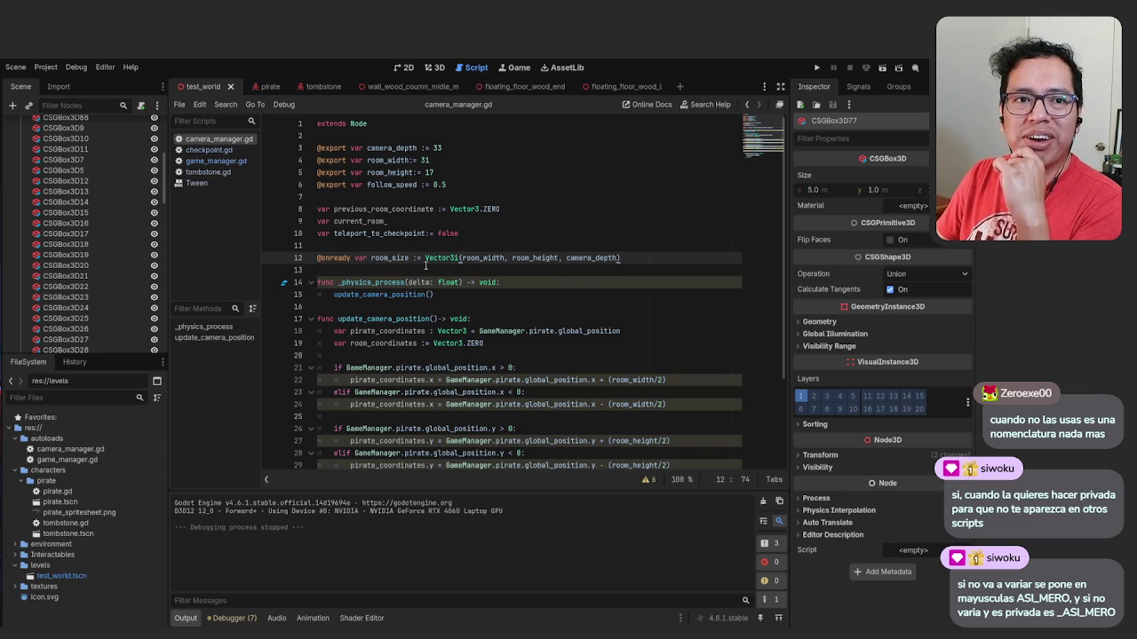
mouse_move(428, 258)
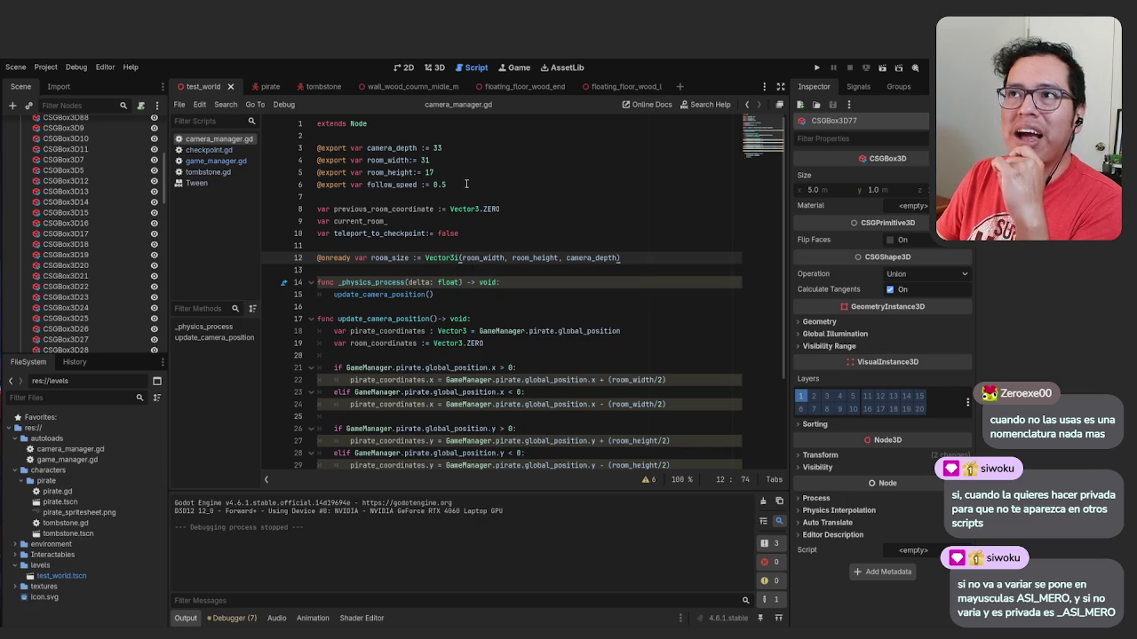
double_click(372, 147)
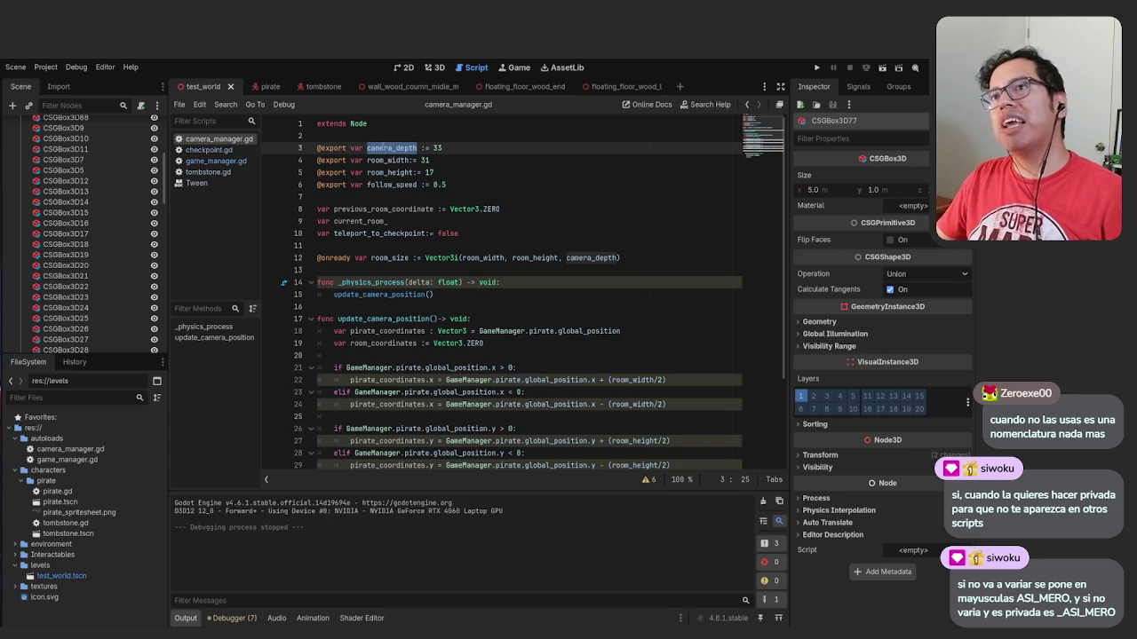
drag(418, 148, 366, 147)
click(371, 147)
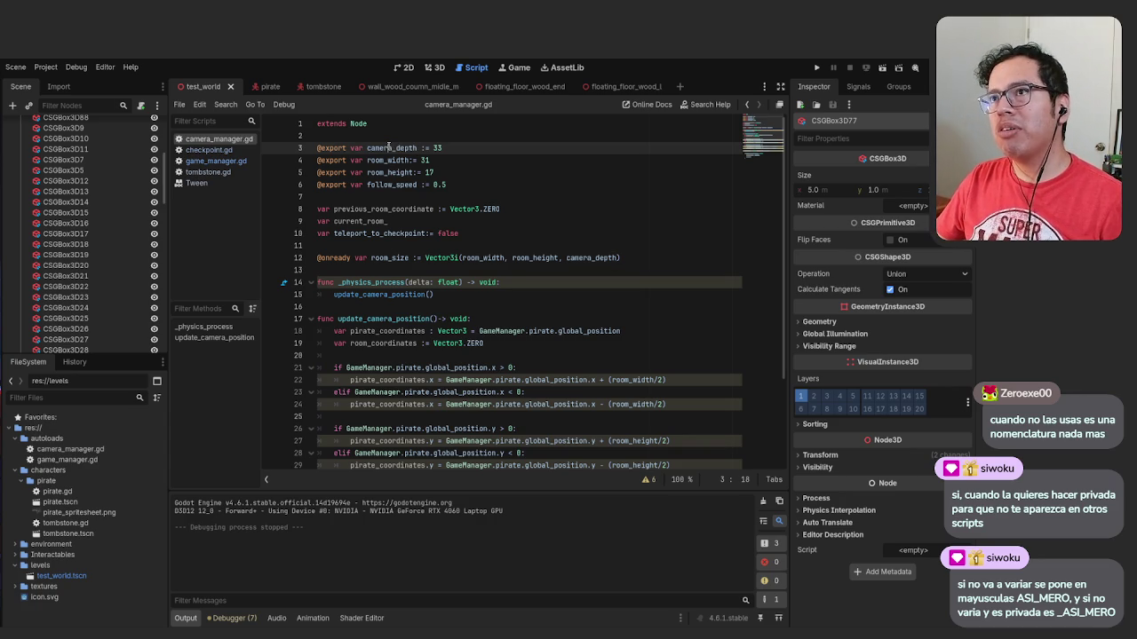
double_click(369, 148)
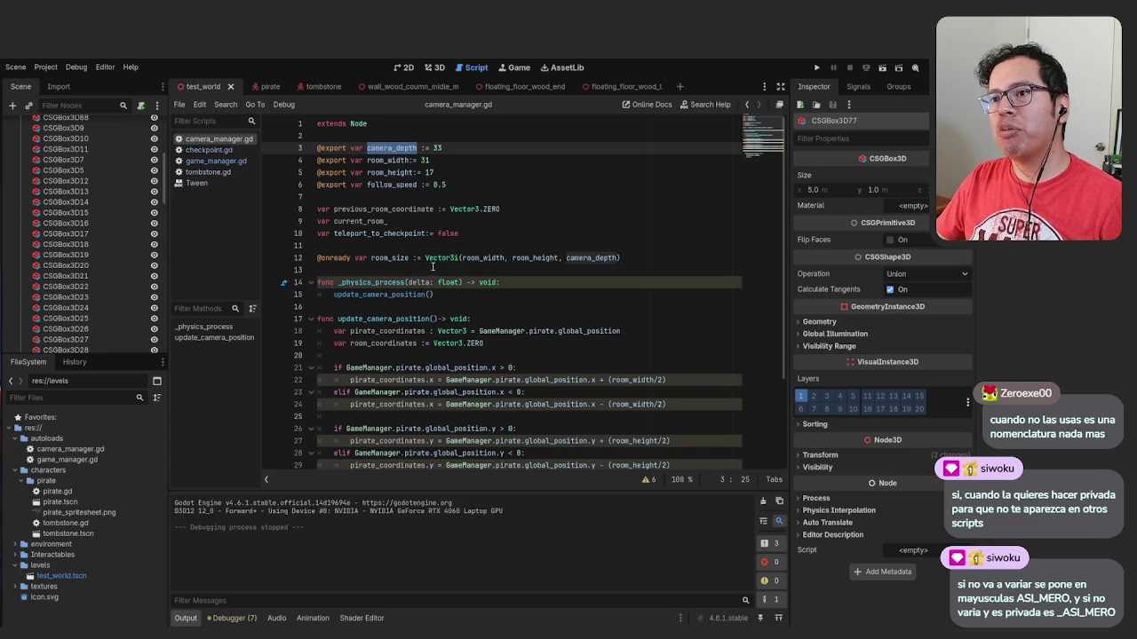
key(ctrl+r)
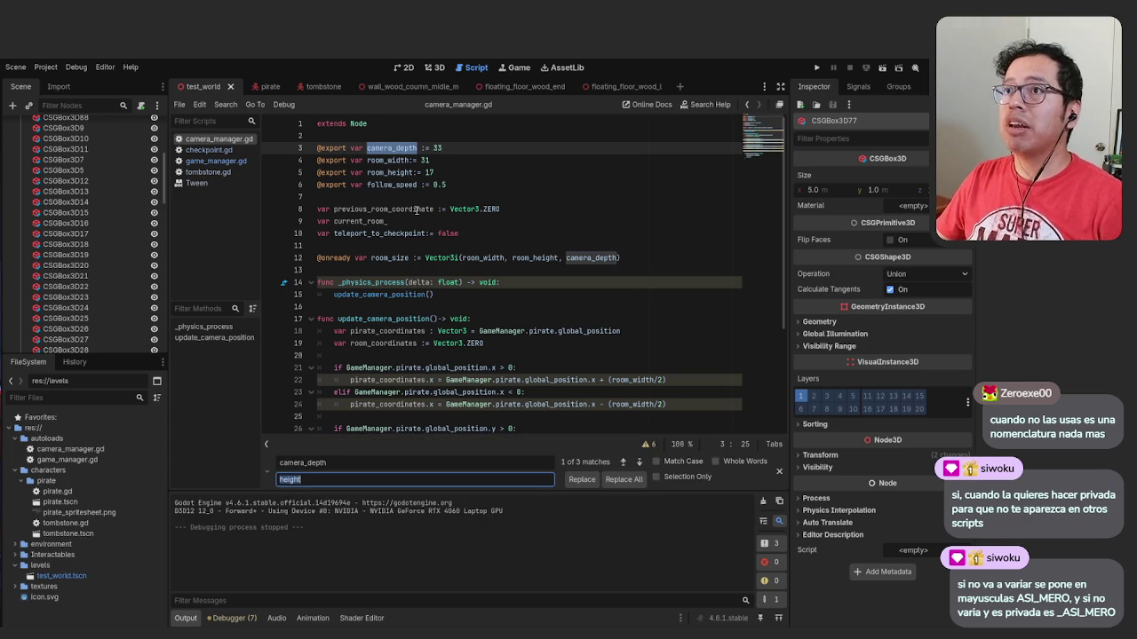
Replace every camera_depth in the script with CAMERA_DEPTH
key(BackSpace)
text(CAMERA_DEPTH)
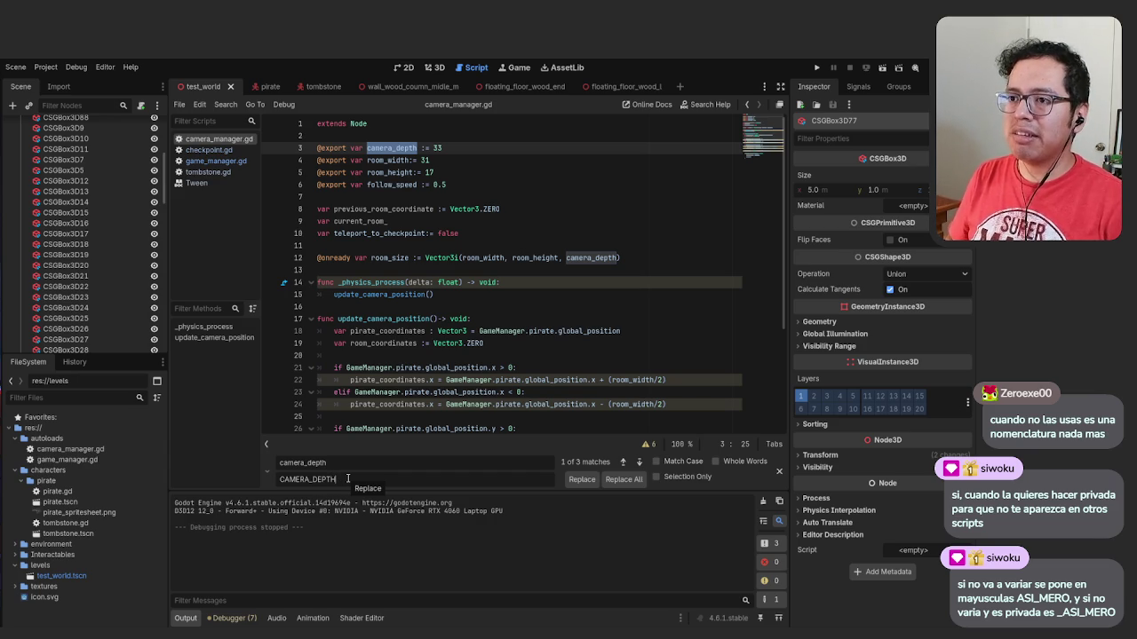
double_click(372, 479)
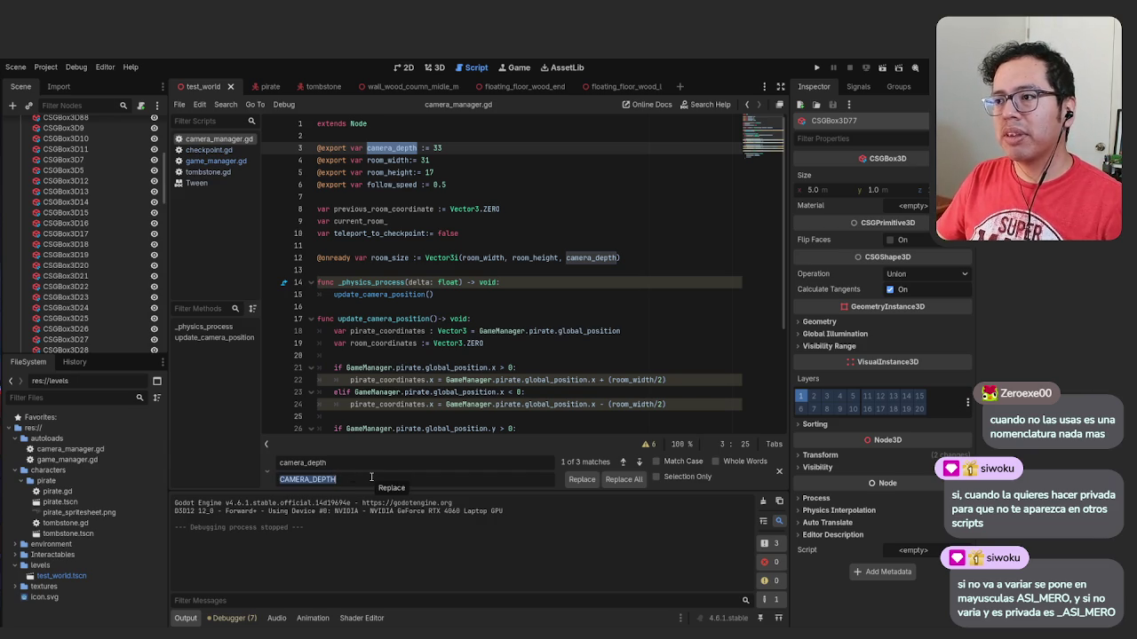
click(363, 472)
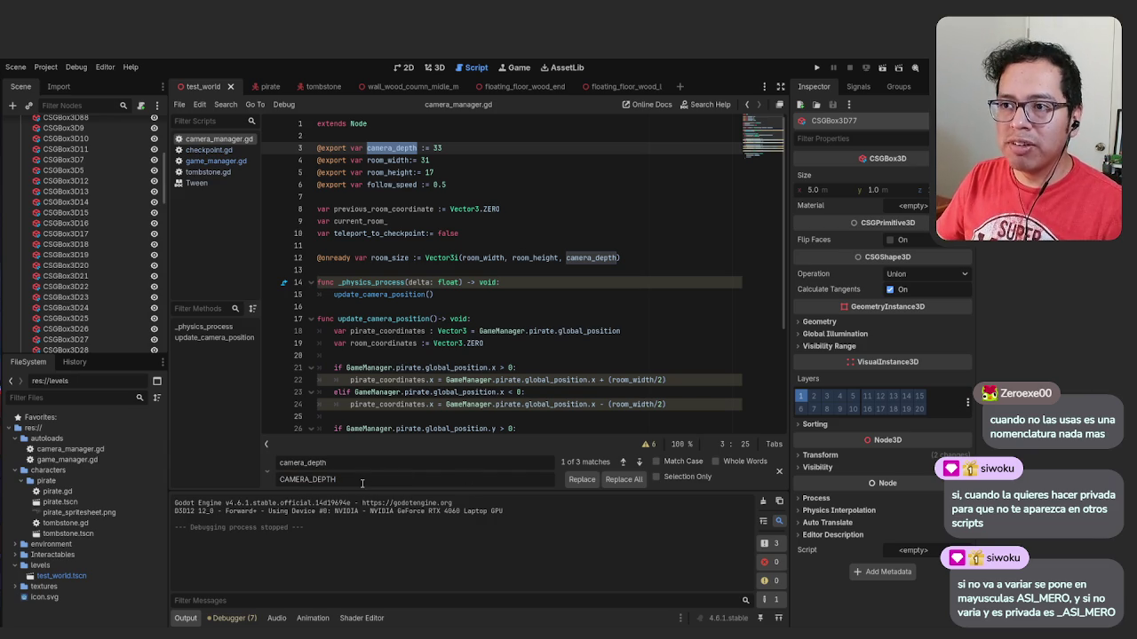
click(617, 479)
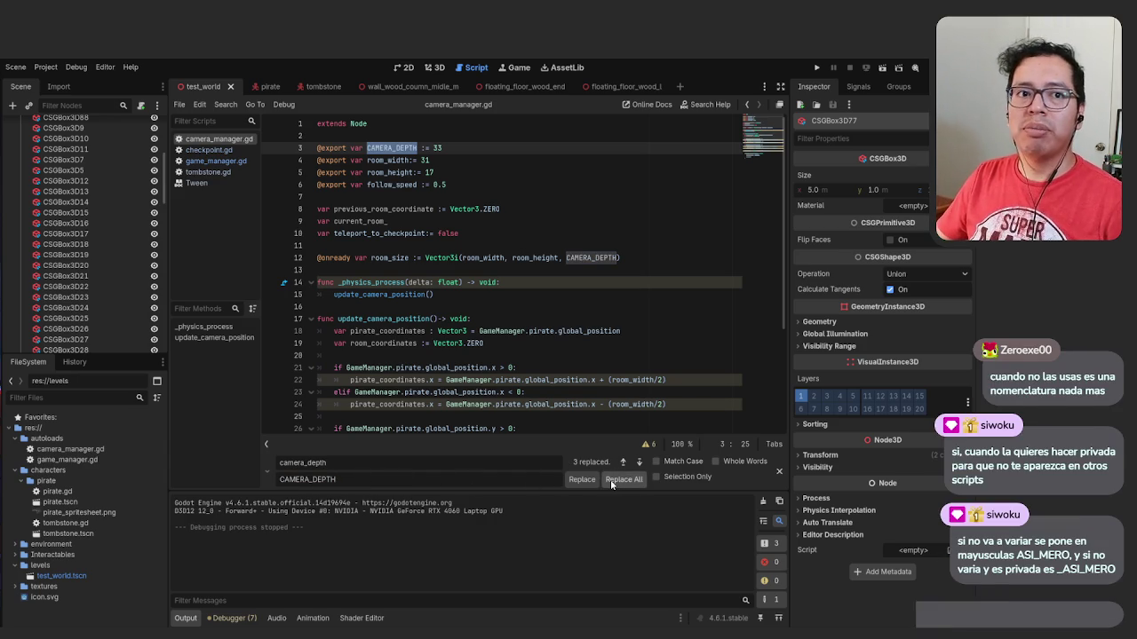
Rename all 5 room_width occurrences to ROOM_WIDTH using Replace All
double_click(388, 160)
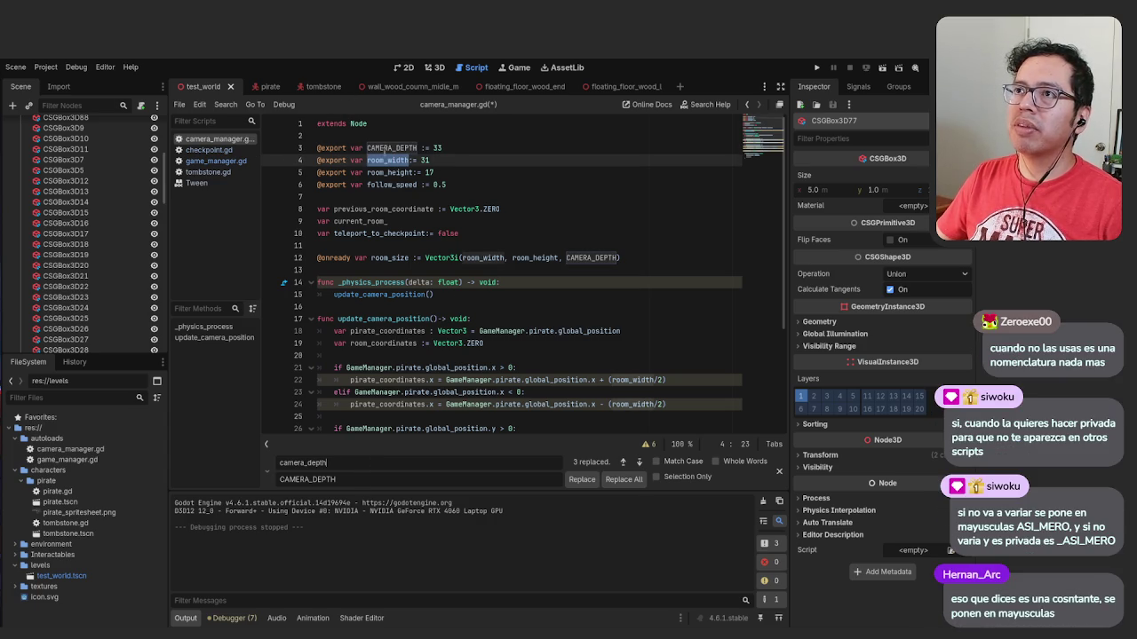
key(ctrl+r)
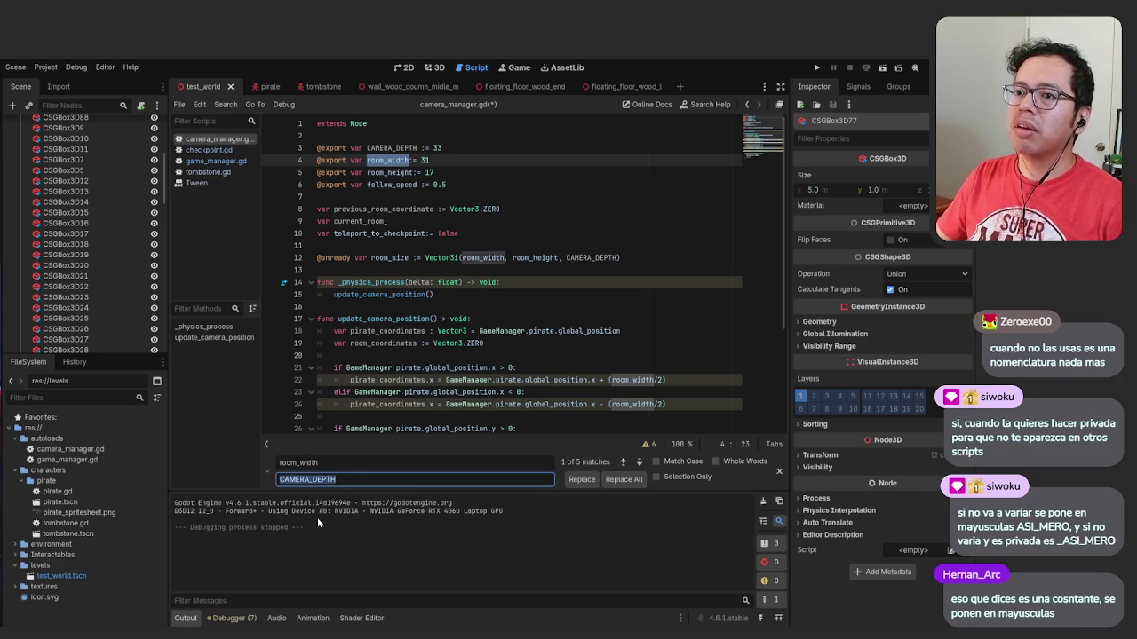
text(RO)
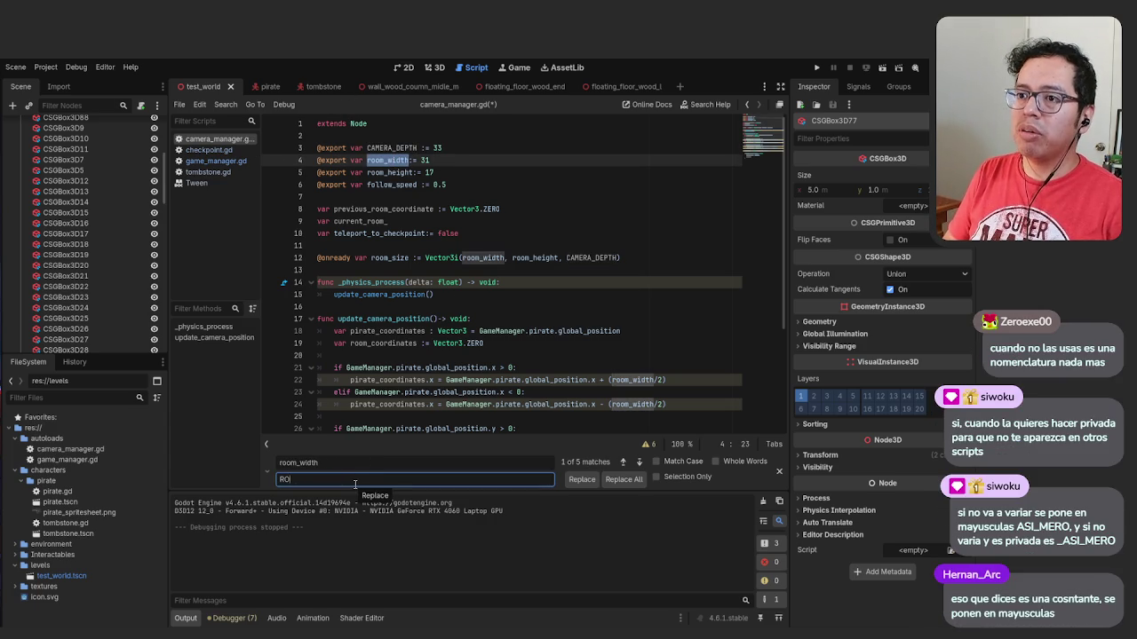
text(OM_WIDTH)
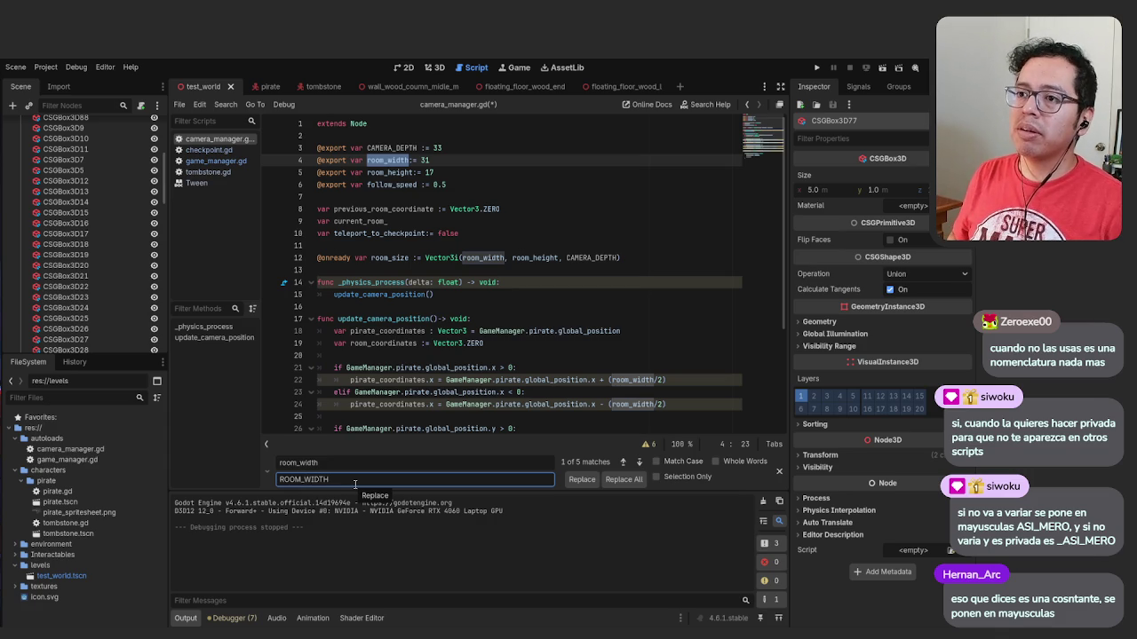
key(Return)
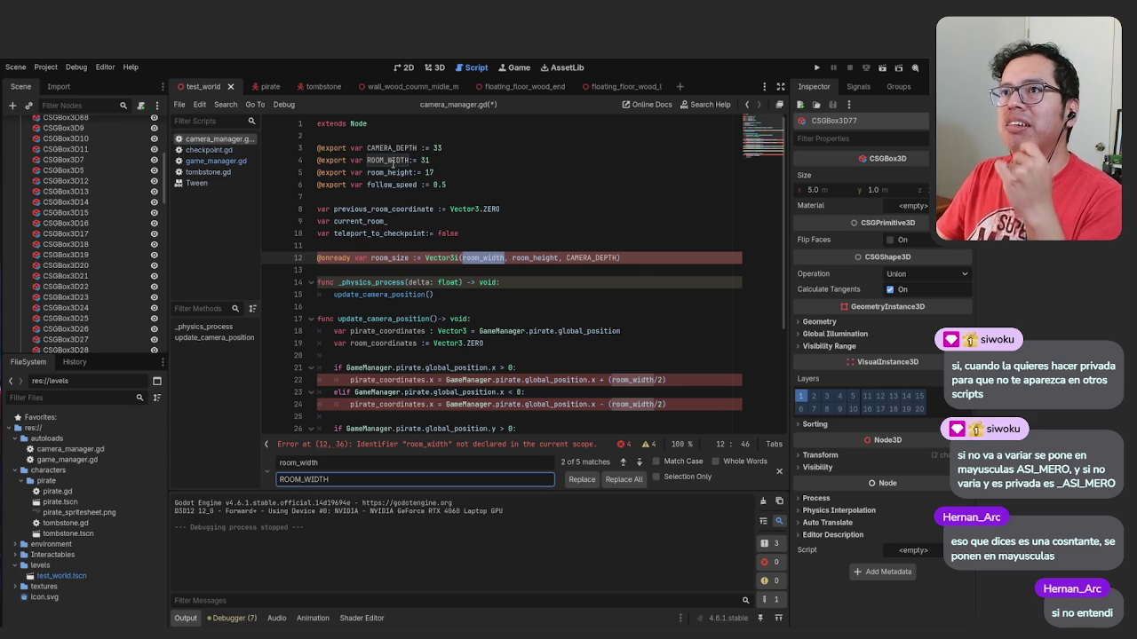
click(395, 173)
key(Left)
key(Left)
key(Left)
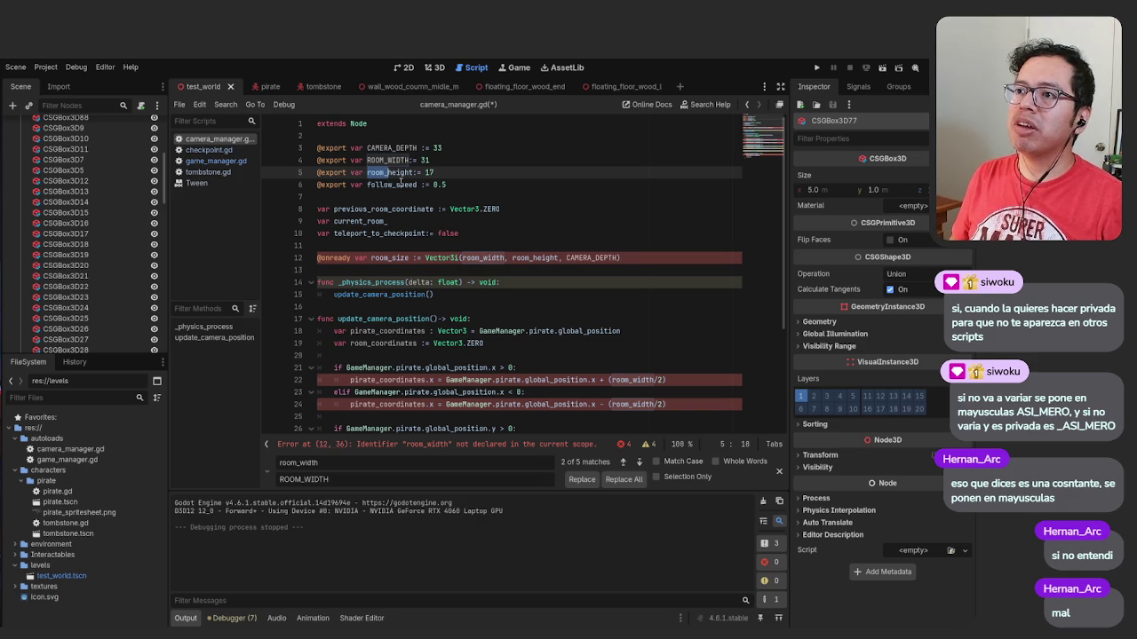
key(ctrl+z)
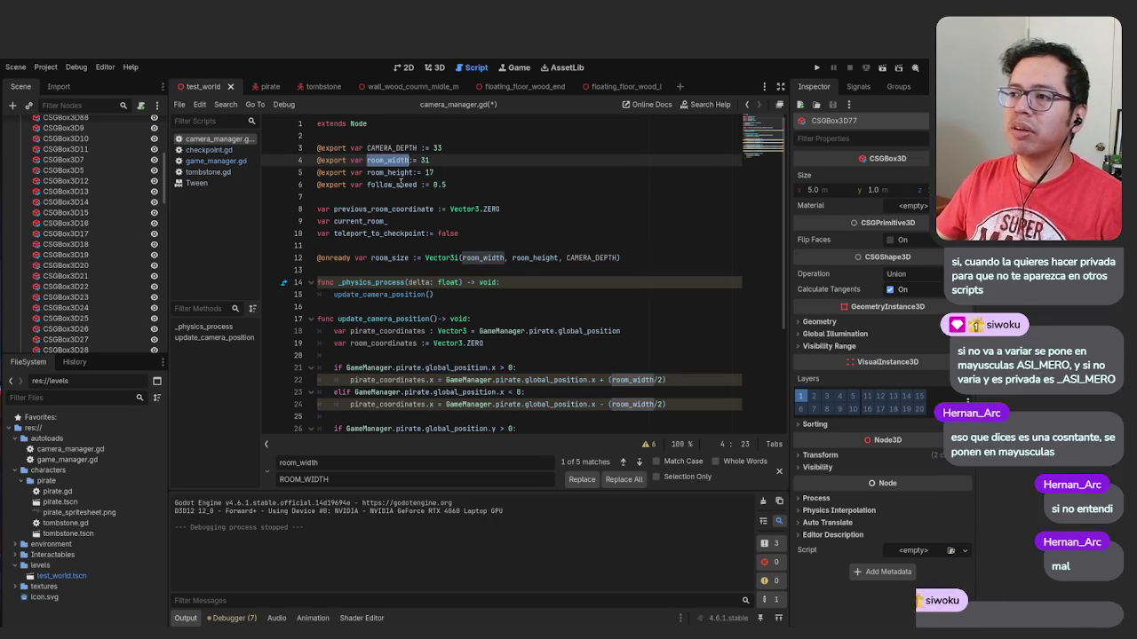
click(623, 479)
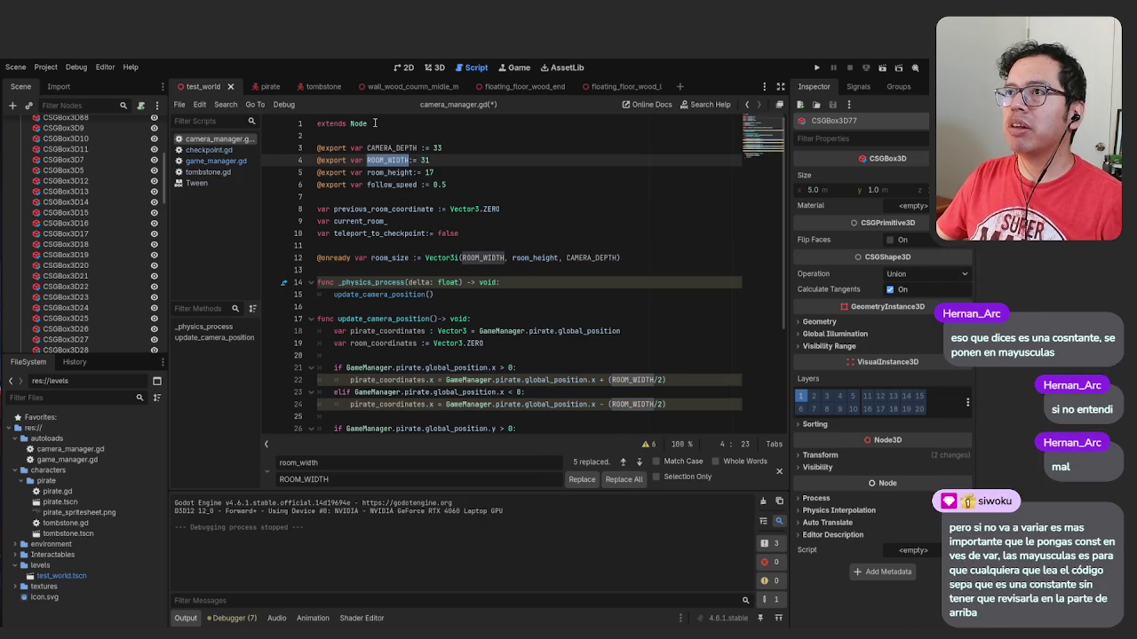
double_click(387, 148)
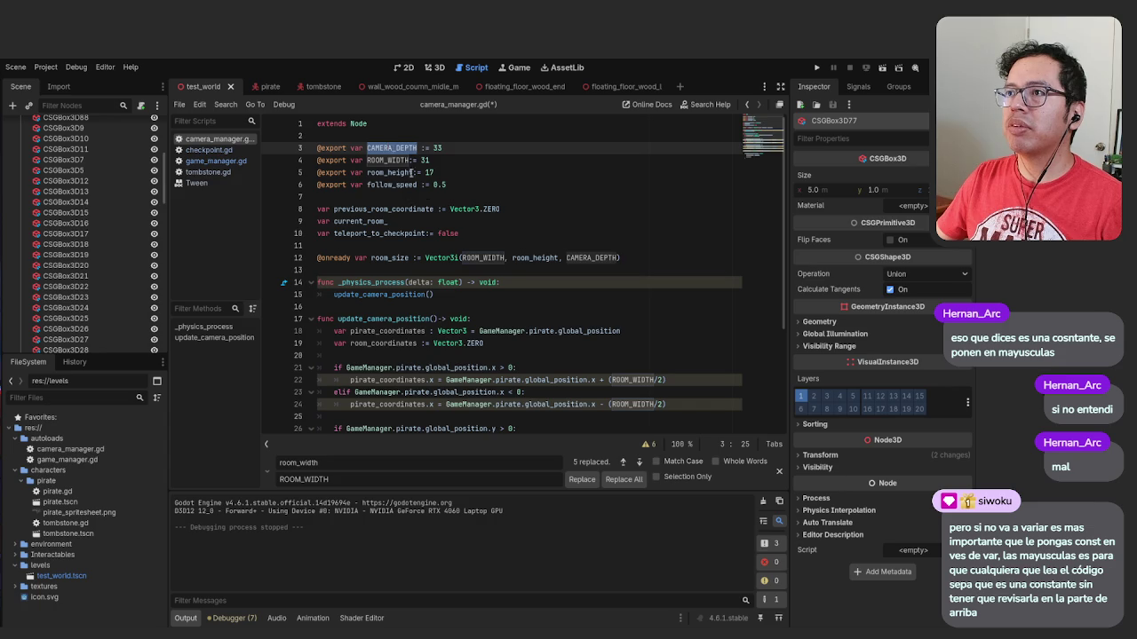
Select room_height on line 5 and search for it in find and replace
scroll(569, 361, down, 4)
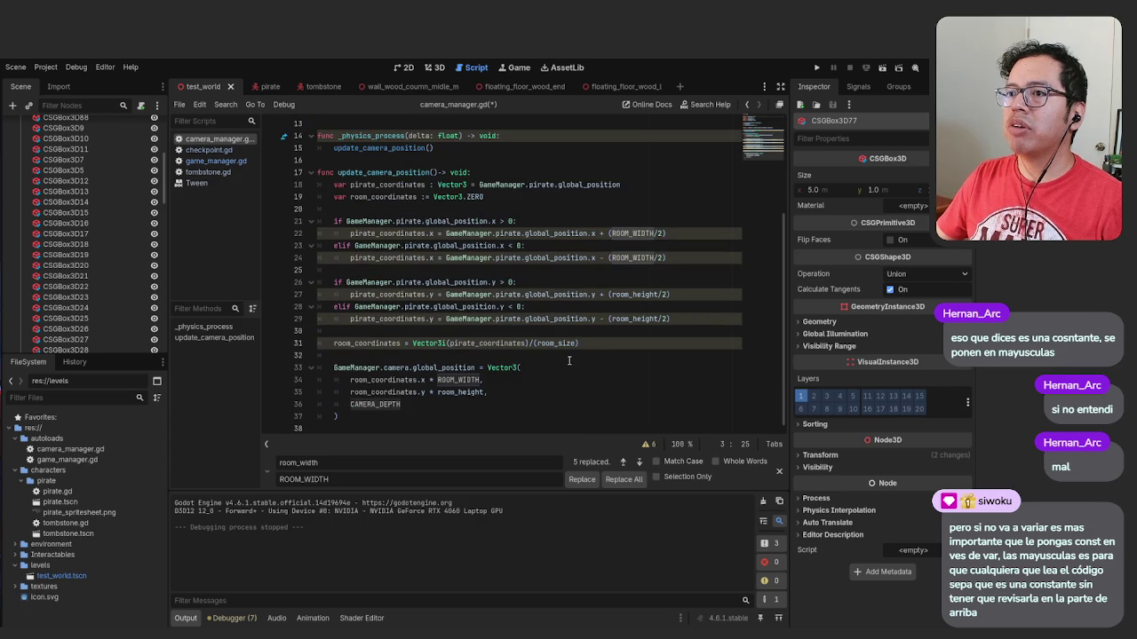
scroll(569, 361, up, 4)
double_click(389, 172)
key(ctrl+r)
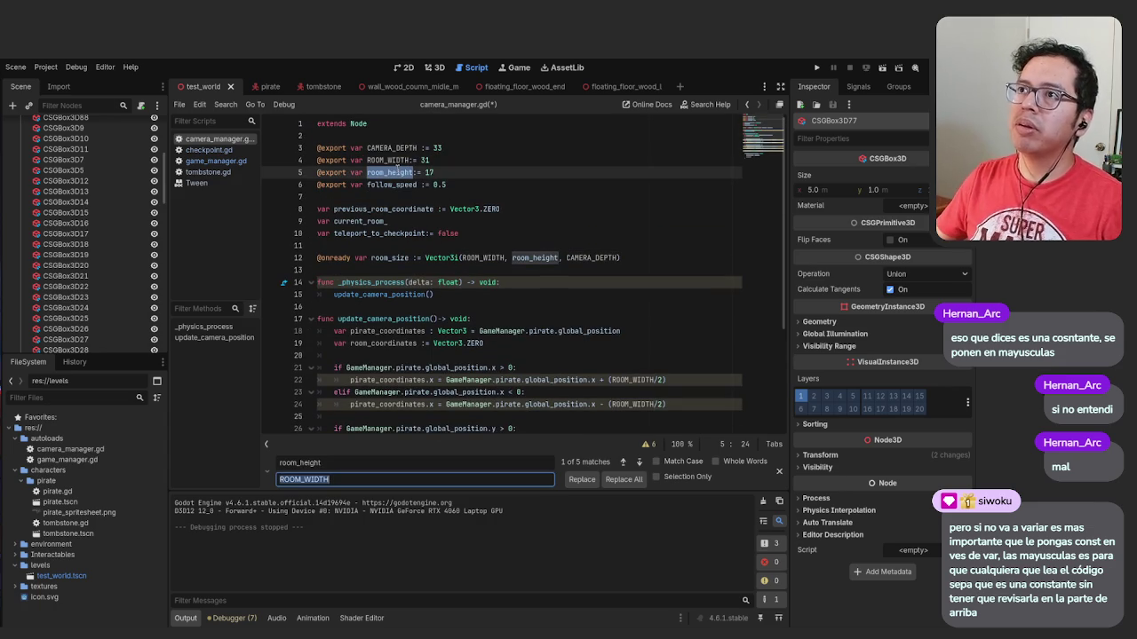
Replace all 5 room_height occurrences with ROOM_HEGHT
click(349, 480)
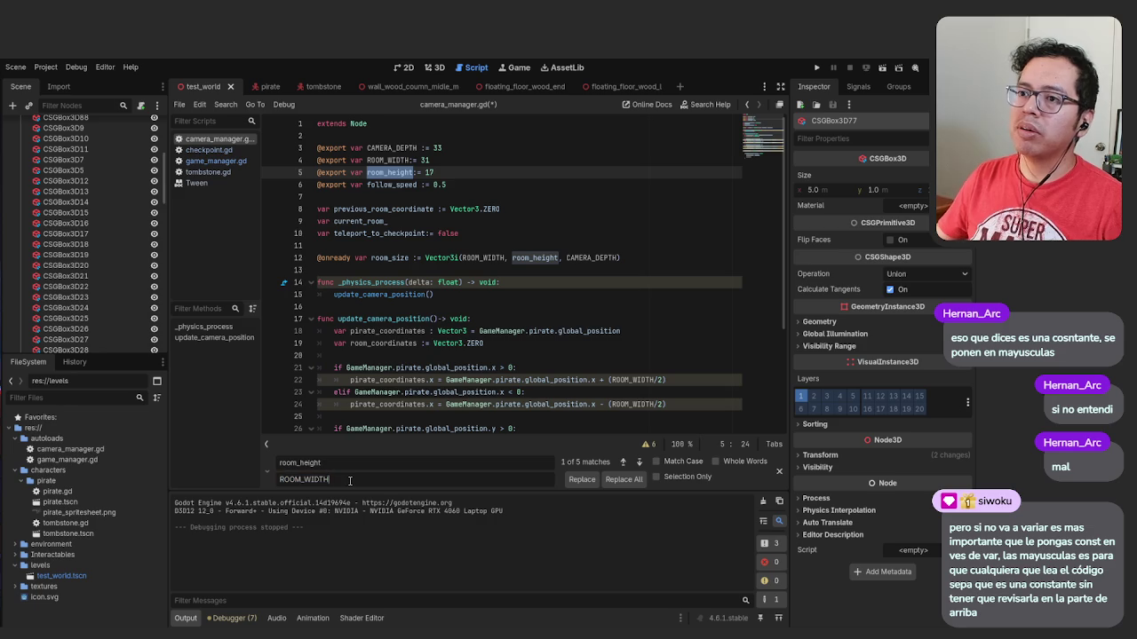
key(BackSpace)
key(BackSpace)
key(BackSpace)
text(G)
key(BackSpace)
text(HIGHT)
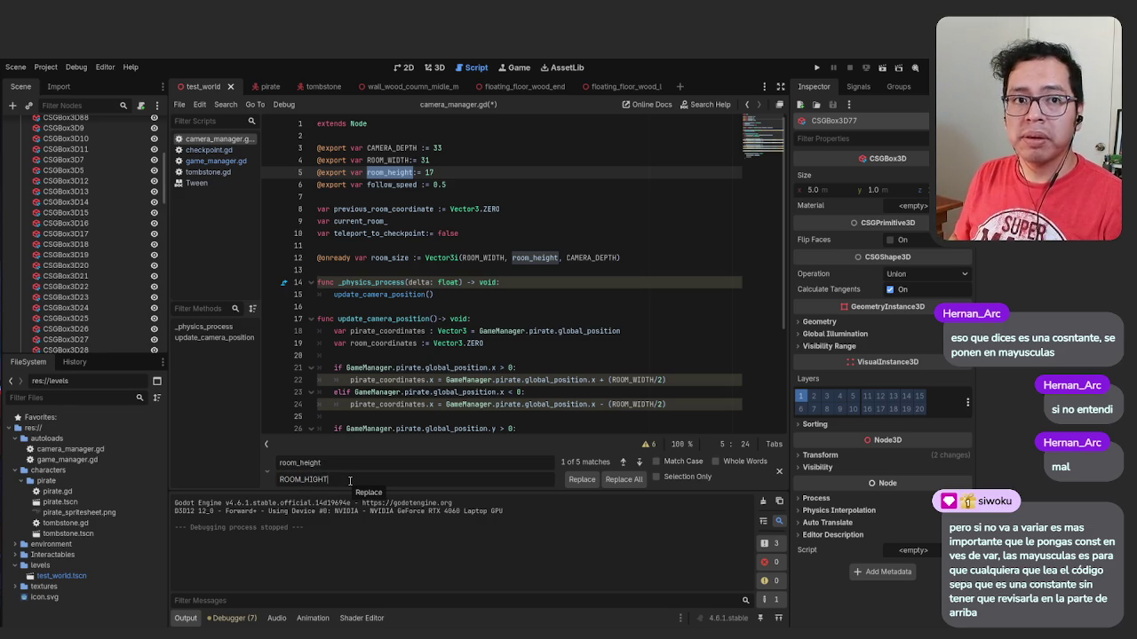
key(Left)
key(Left)
key(Left)
text(E)
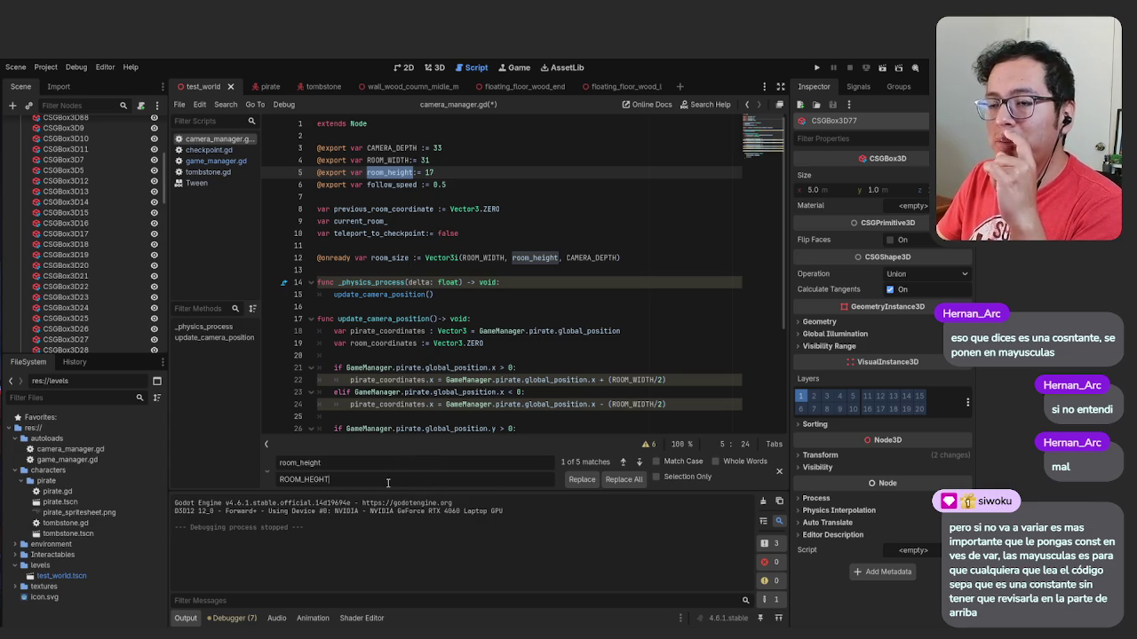
key(shift+Left)
key(shift+Left)
key(shift+Left)
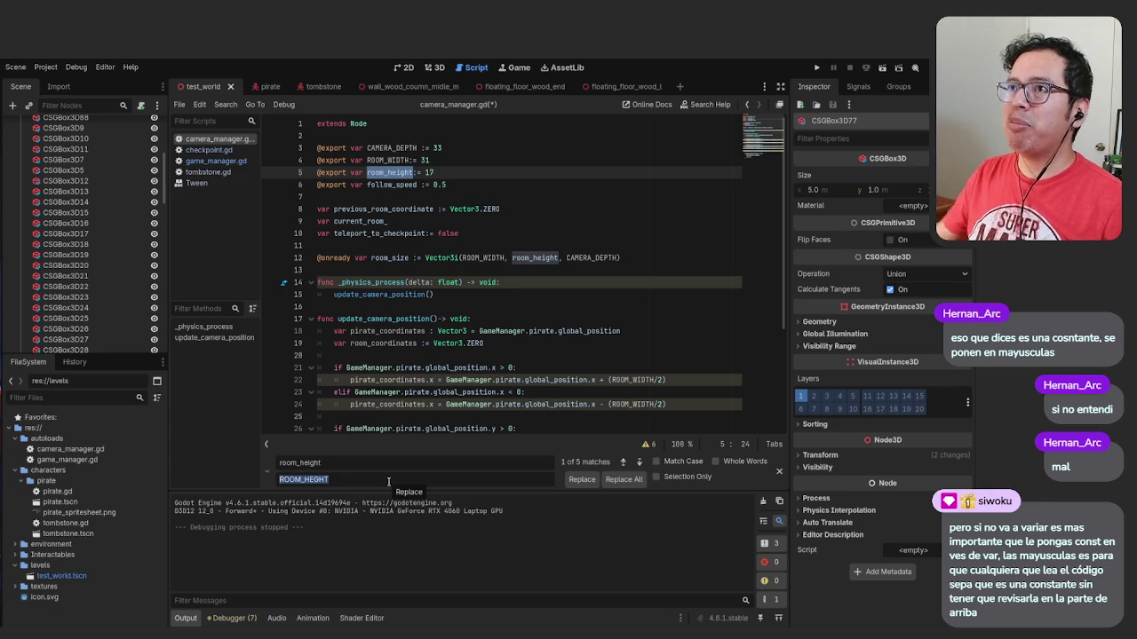
click(611, 480)
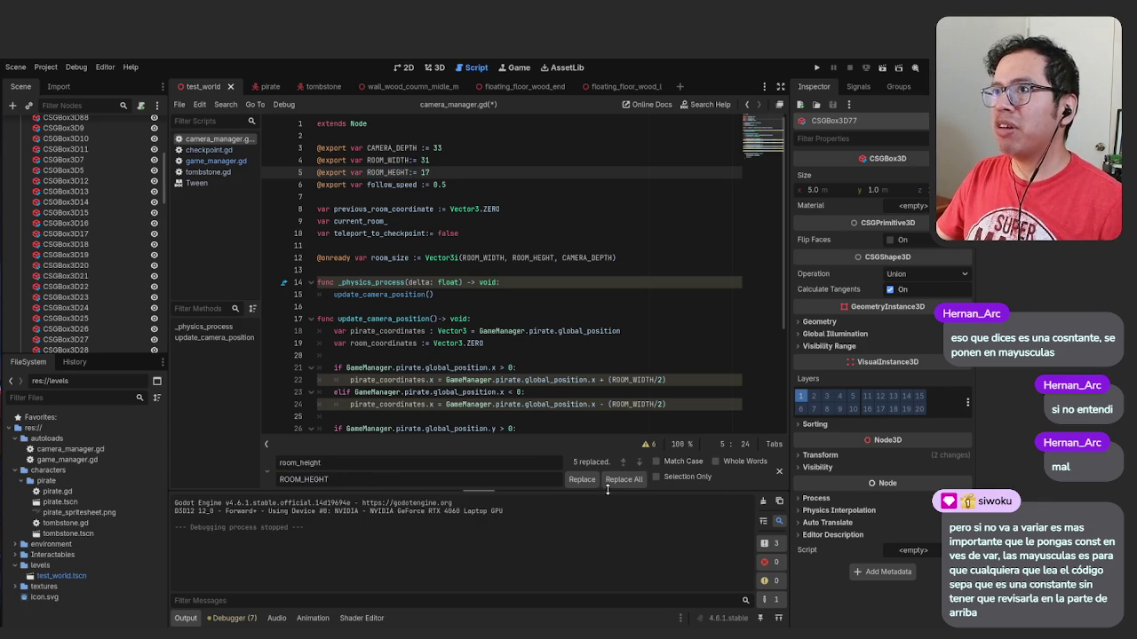
double_click(391, 184)
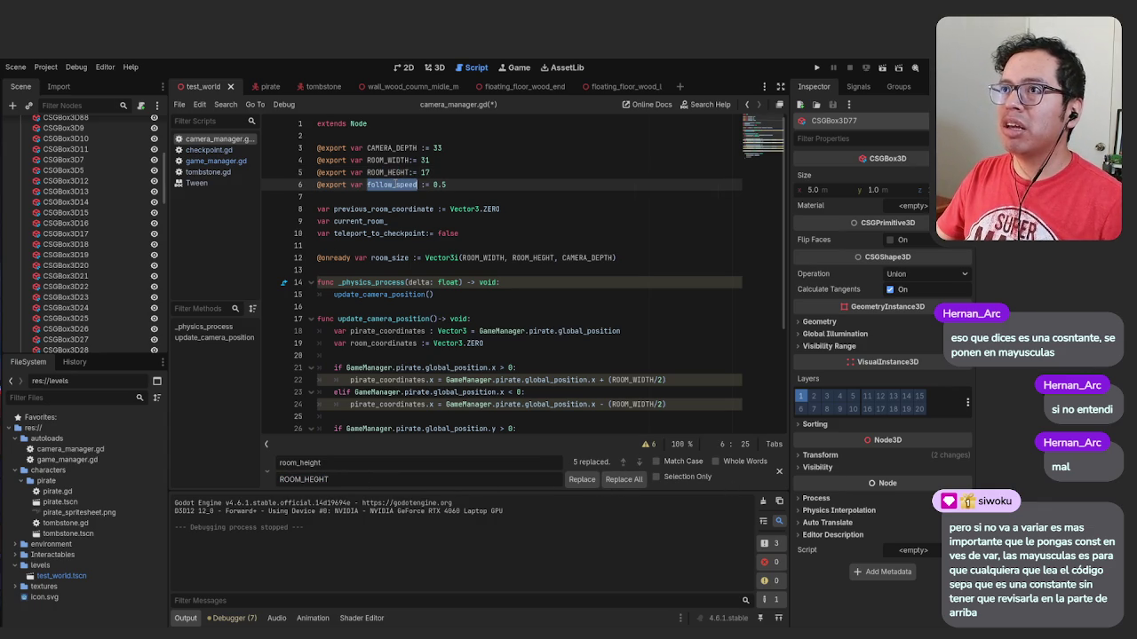
Delete the follow_speed declaration on line 6
key(ctrl+r)
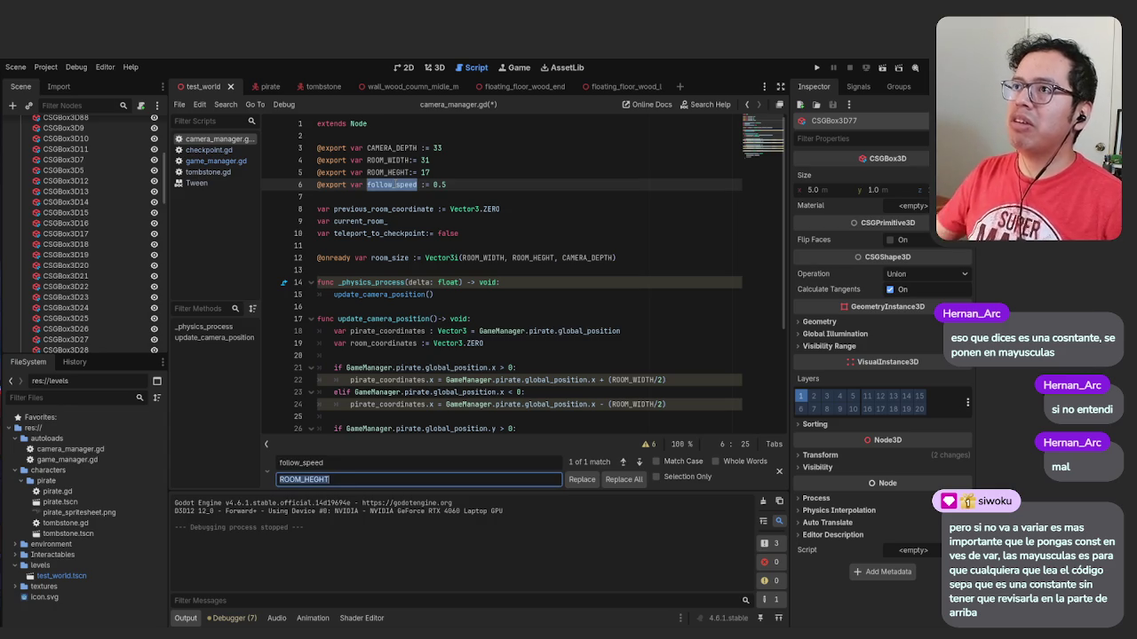
key(Escape)
drag(447, 184, 315, 183)
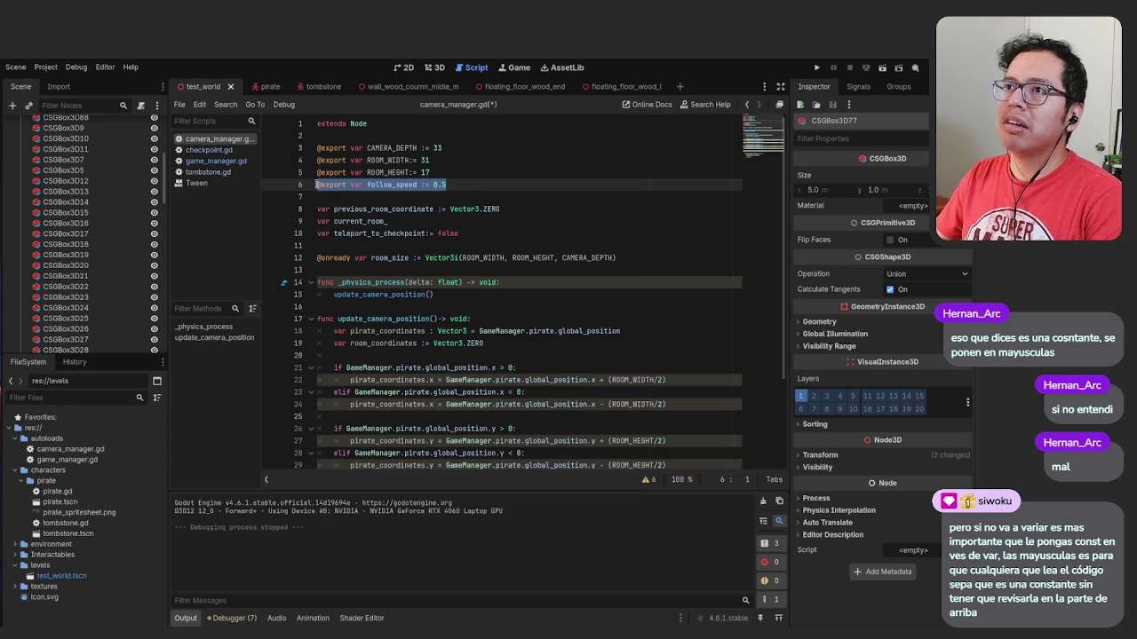
key(Delete)
Change var to const for ROOM_HEGHT, ROOM_WIDTH and CAMERA_DEPTH
double_click(357, 172)
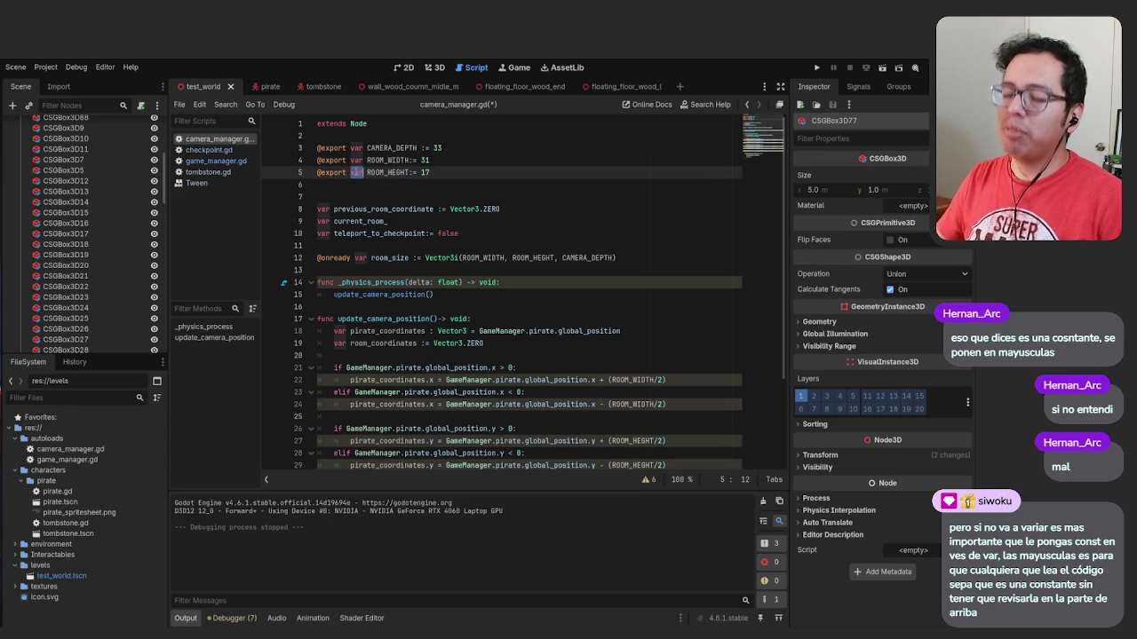
text(const)
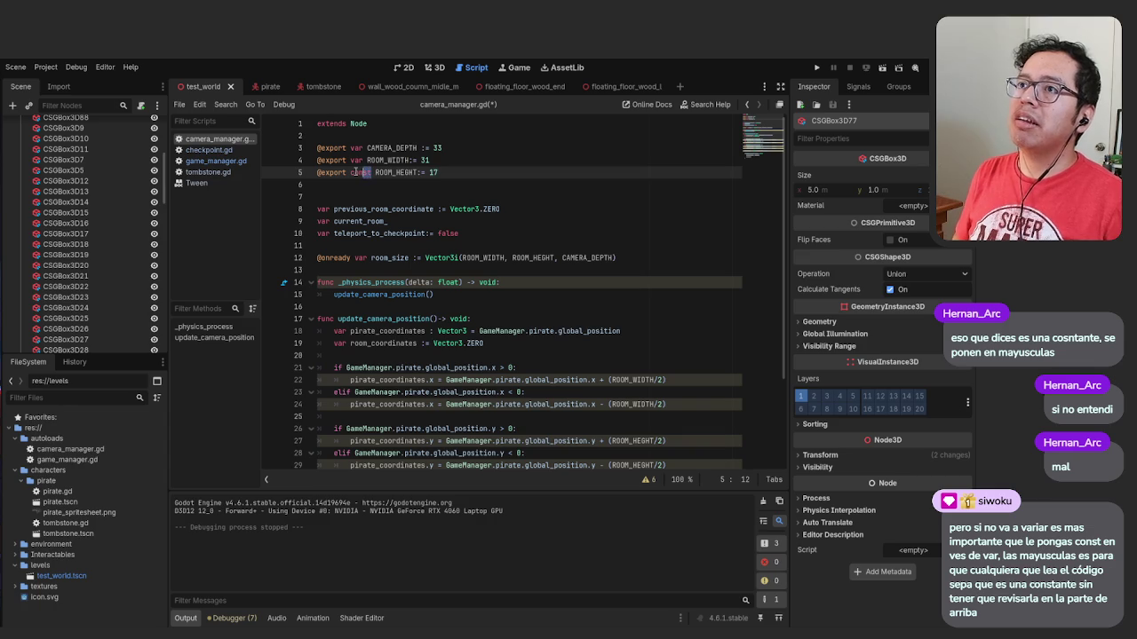
click(352, 164)
double_click(352, 161)
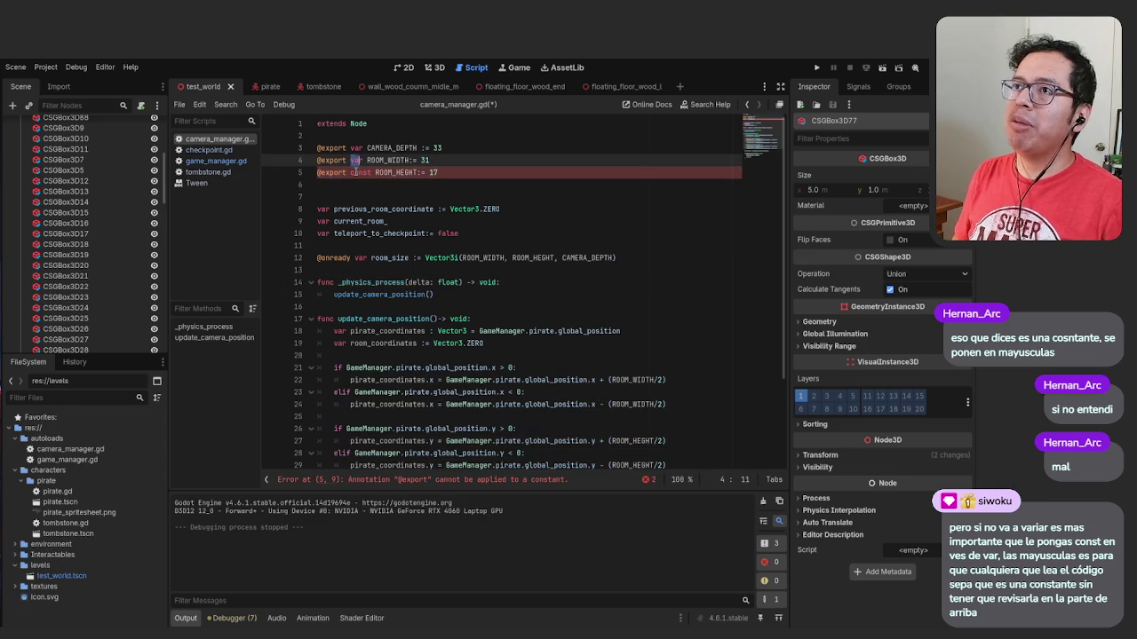
double_click(358, 172)
text(var)
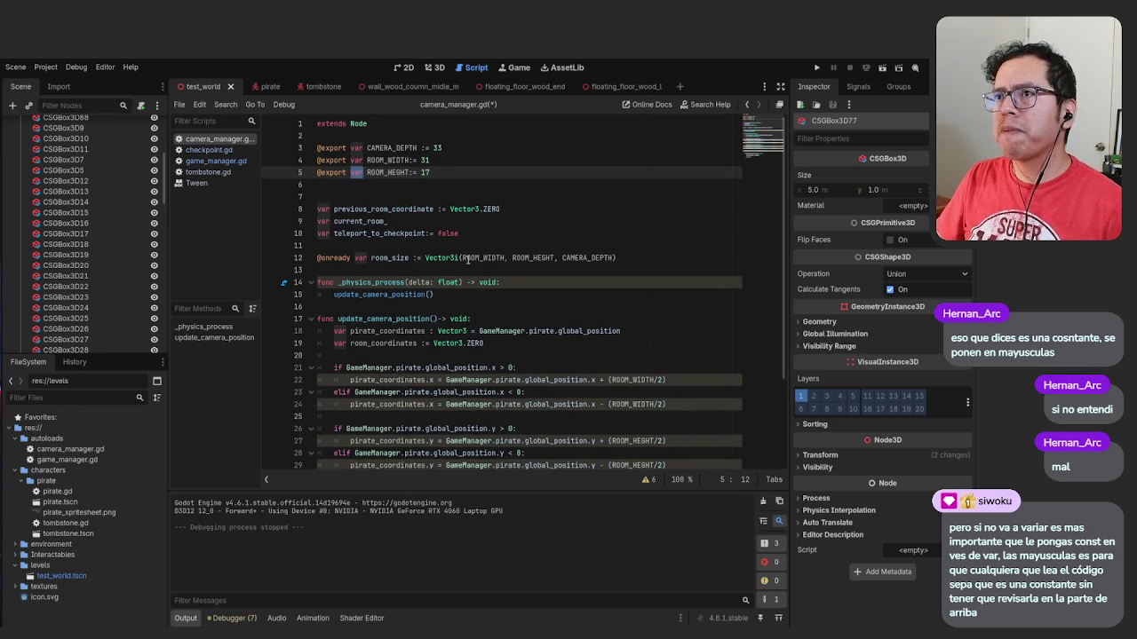
text(const)
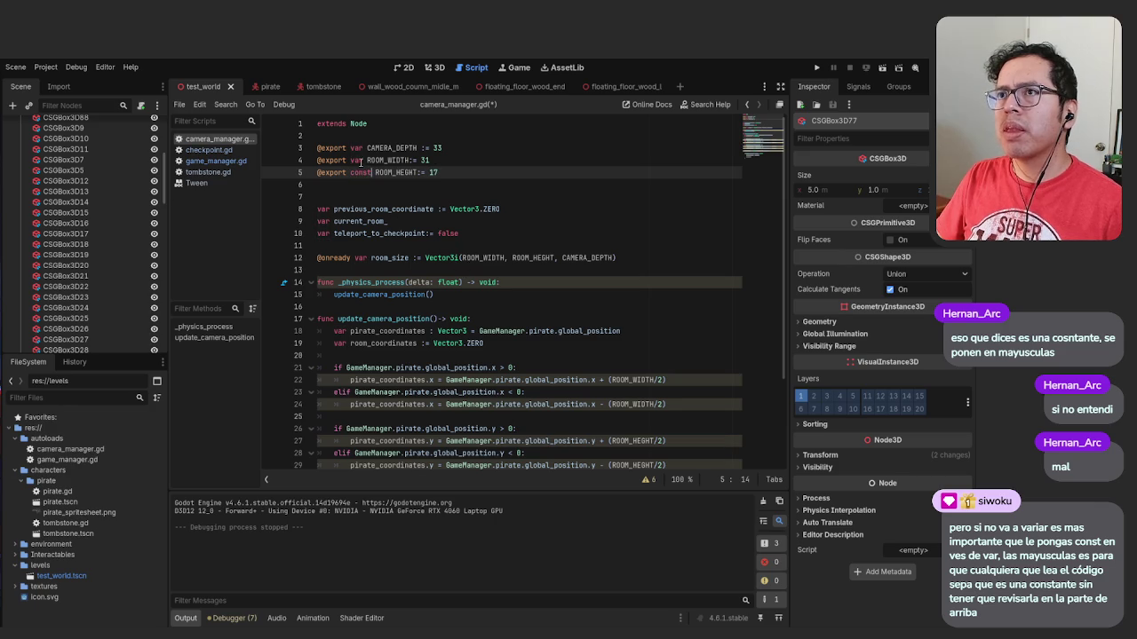
click(355, 160)
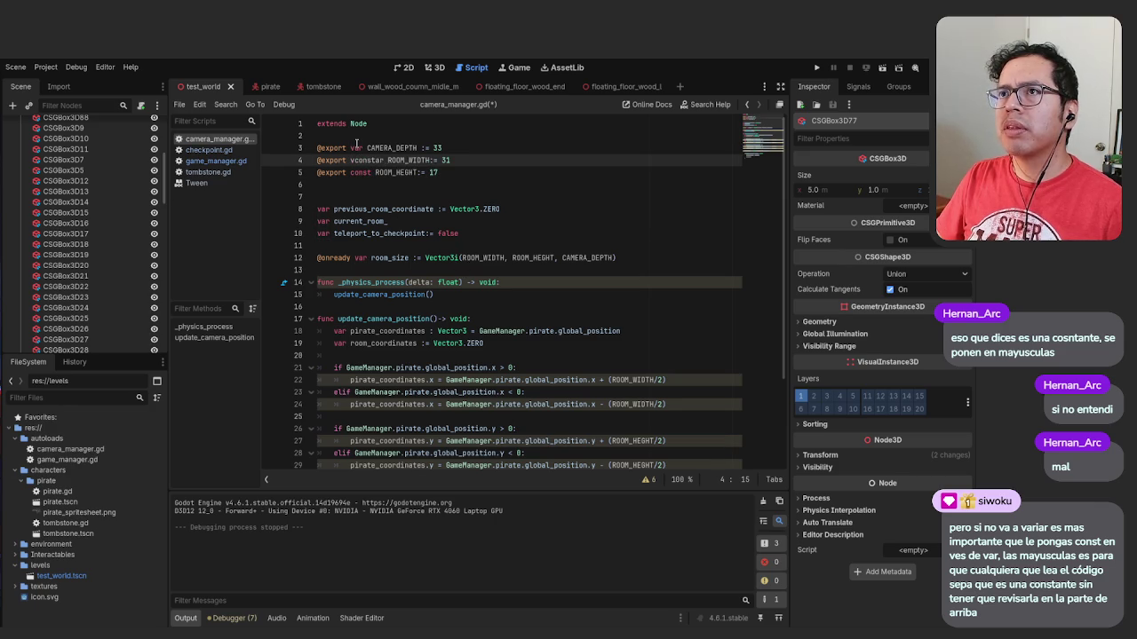
key(BackSpace)
key(Delete)
key(Delete)
text(const)
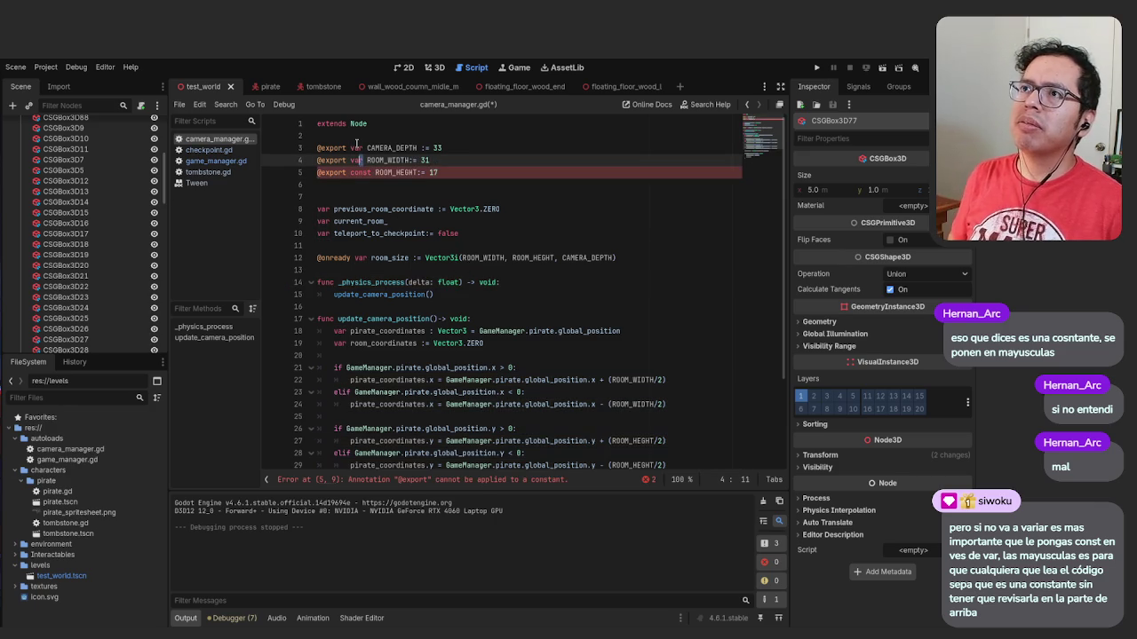
key(Up)
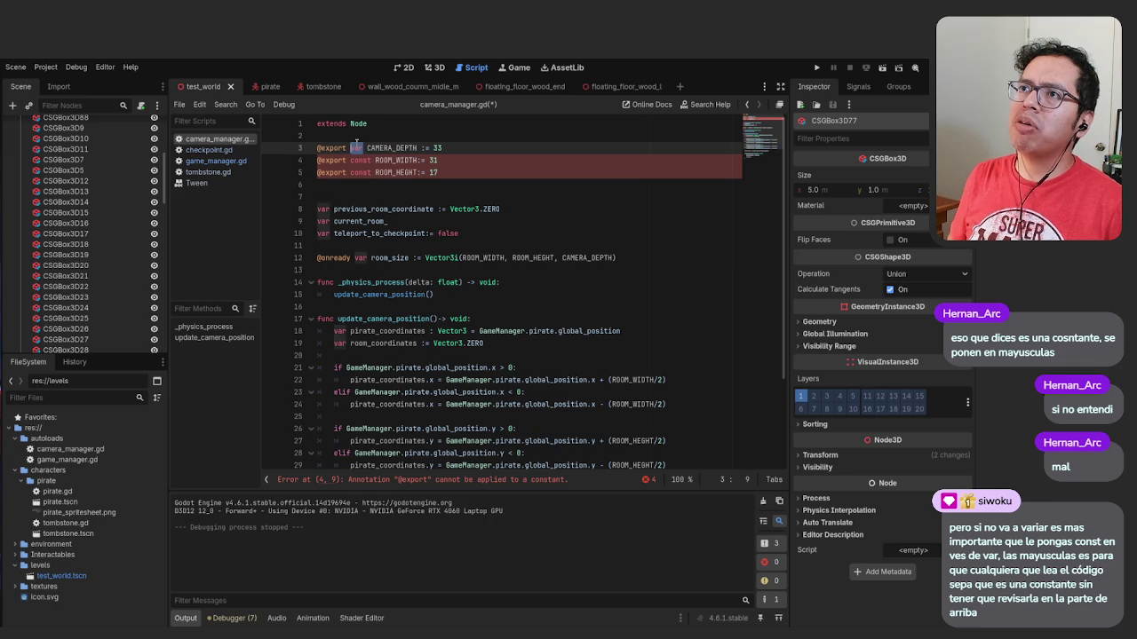
key(BackSpace)
key(BackSpace)
key(BackSpace)
text(const)
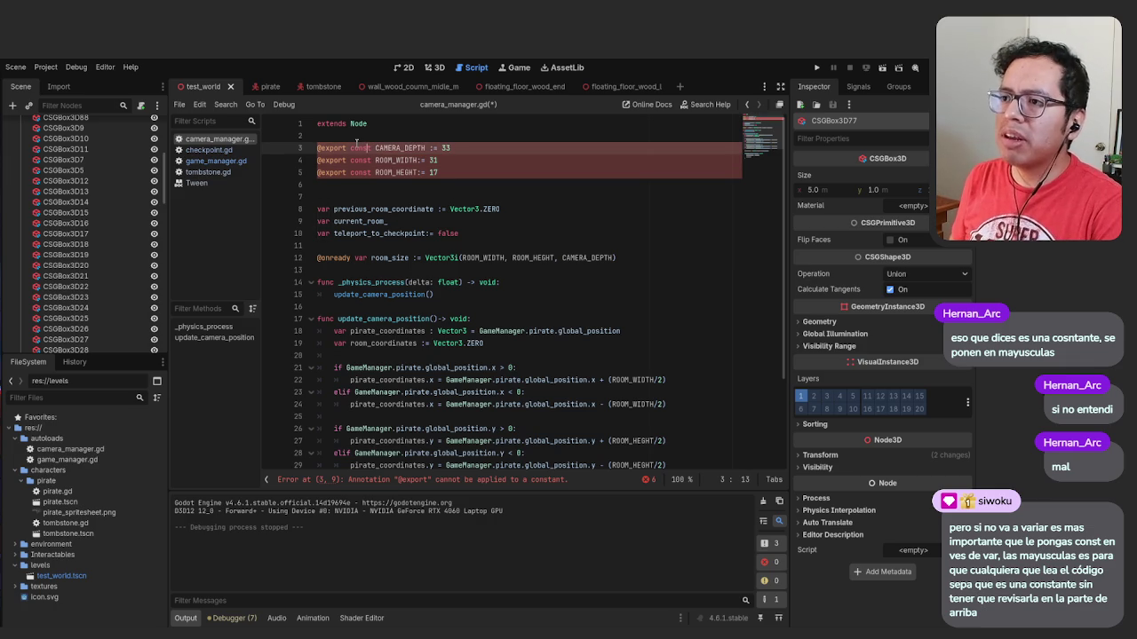
key(Up)
key(Up)
key(Down)
key(Down)
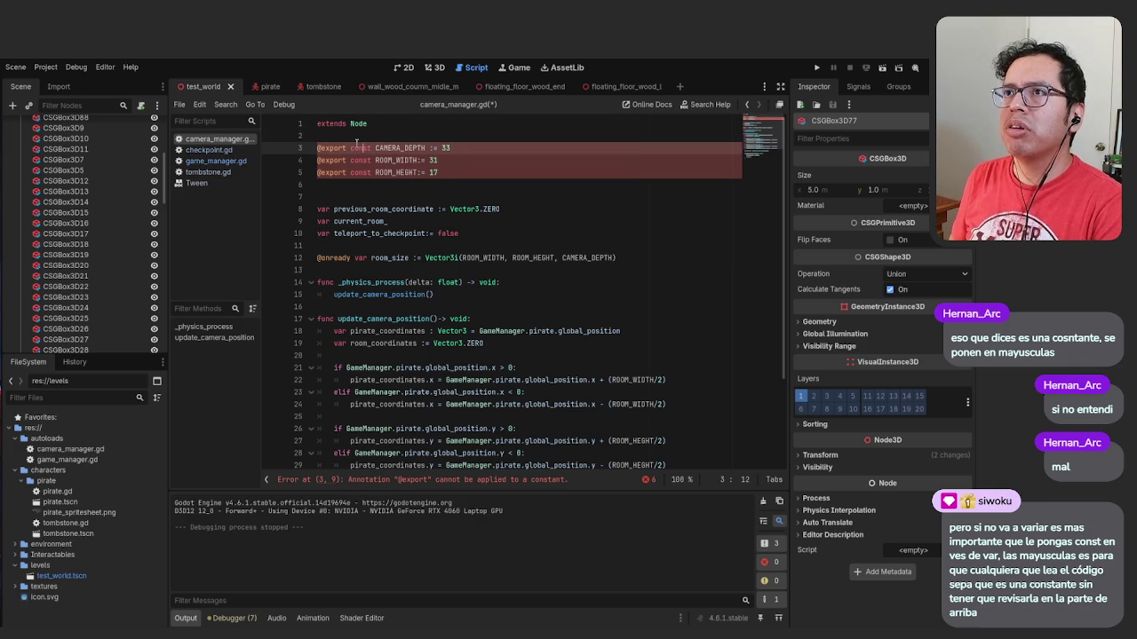
key(Left)
key(BackSpace)
key(BackSpace)
key(BackSpace)
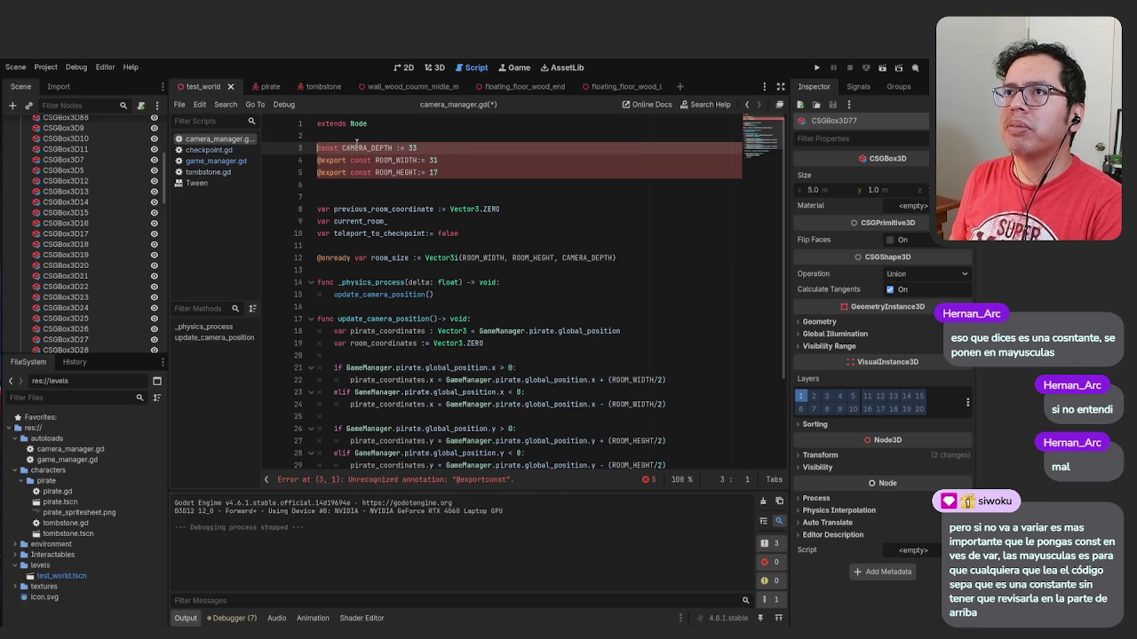
key(Down)
key(Delete)
key(Delete)
key(Delete)
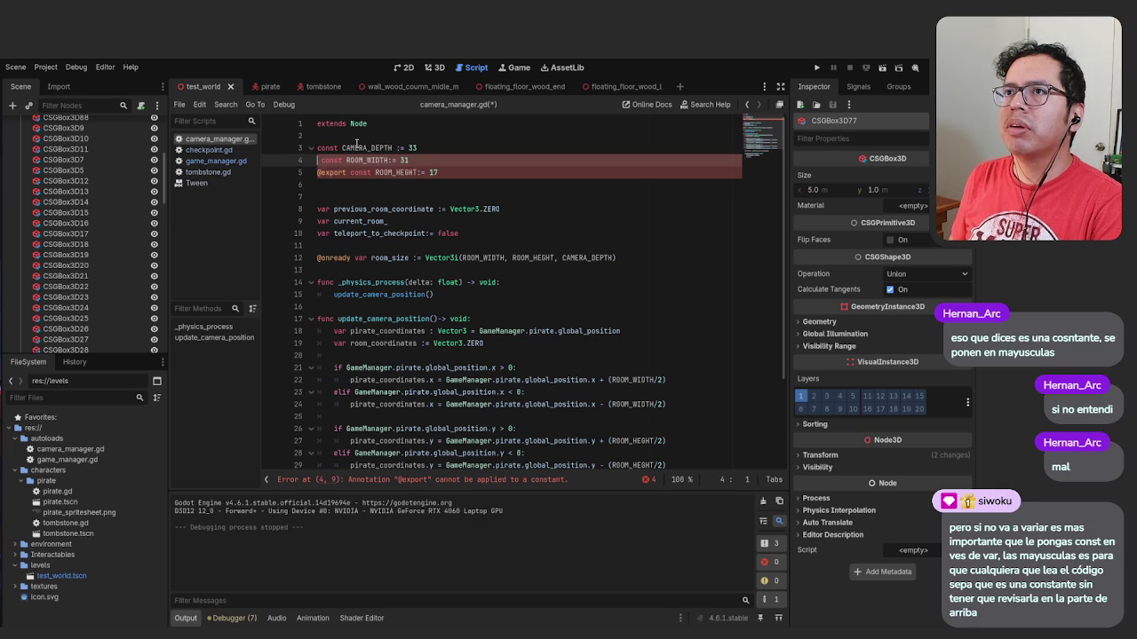
key(Down)
key(Delete)
key(Delete)
key(Delete)
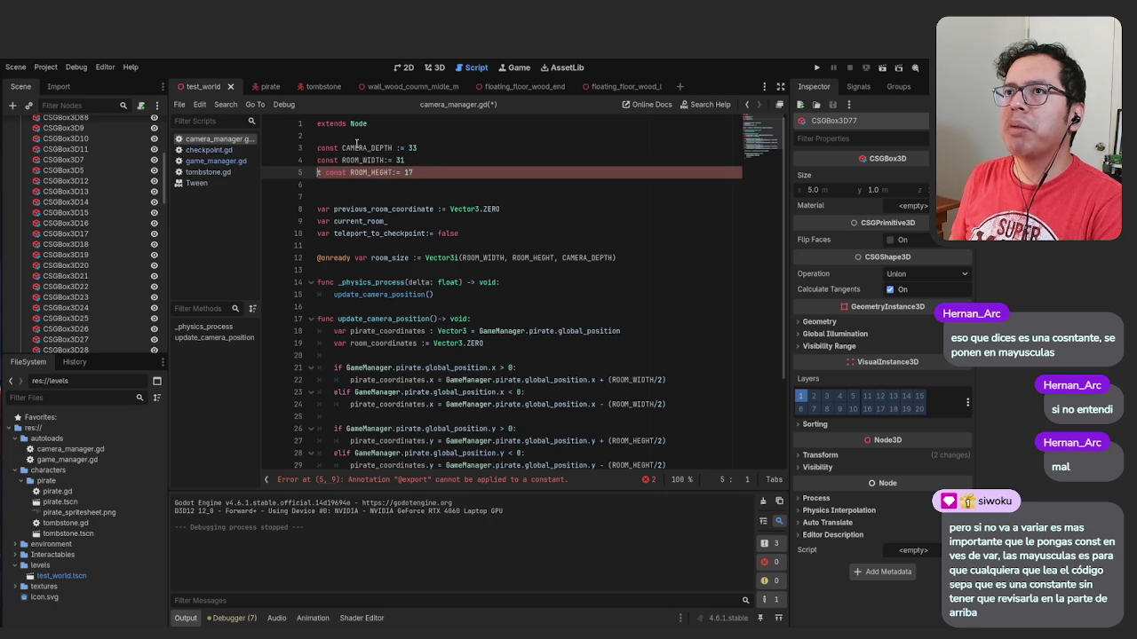
key(ctrl+s)
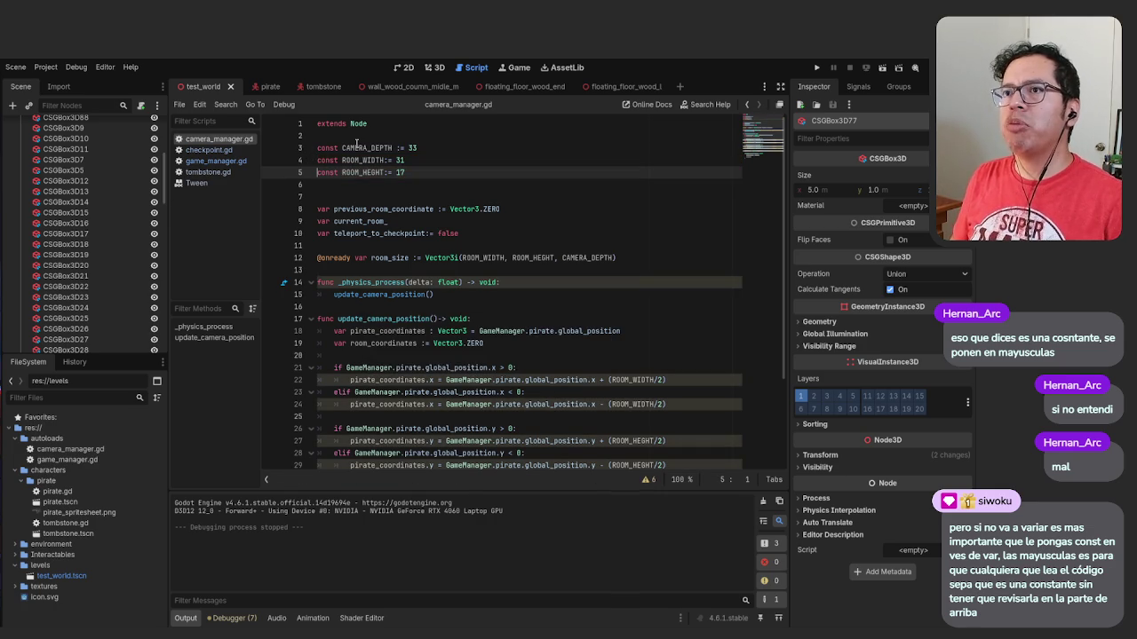
click(425, 149)
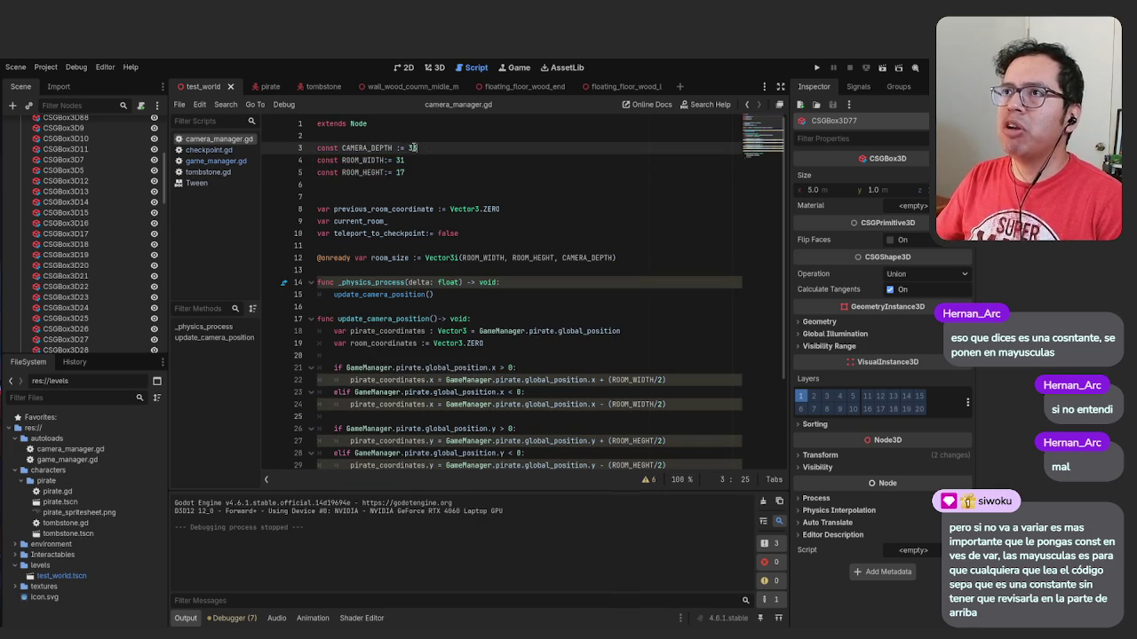
Run the game, walk and jump the pirate into neighbouring rooms, then stop it with F8
key(F5)
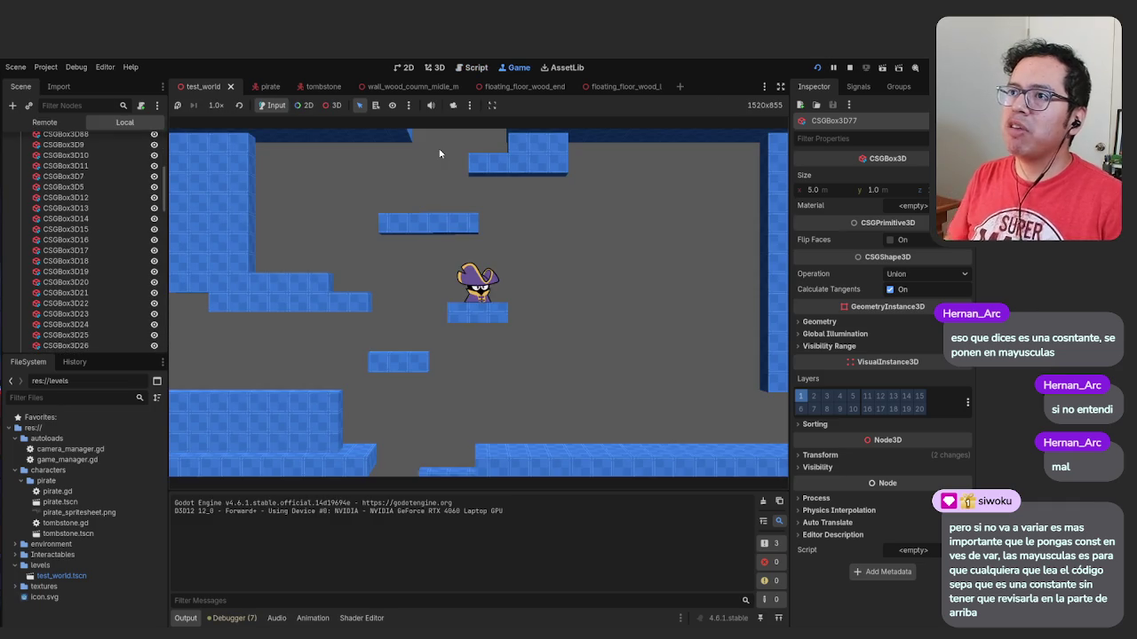
key(Left)
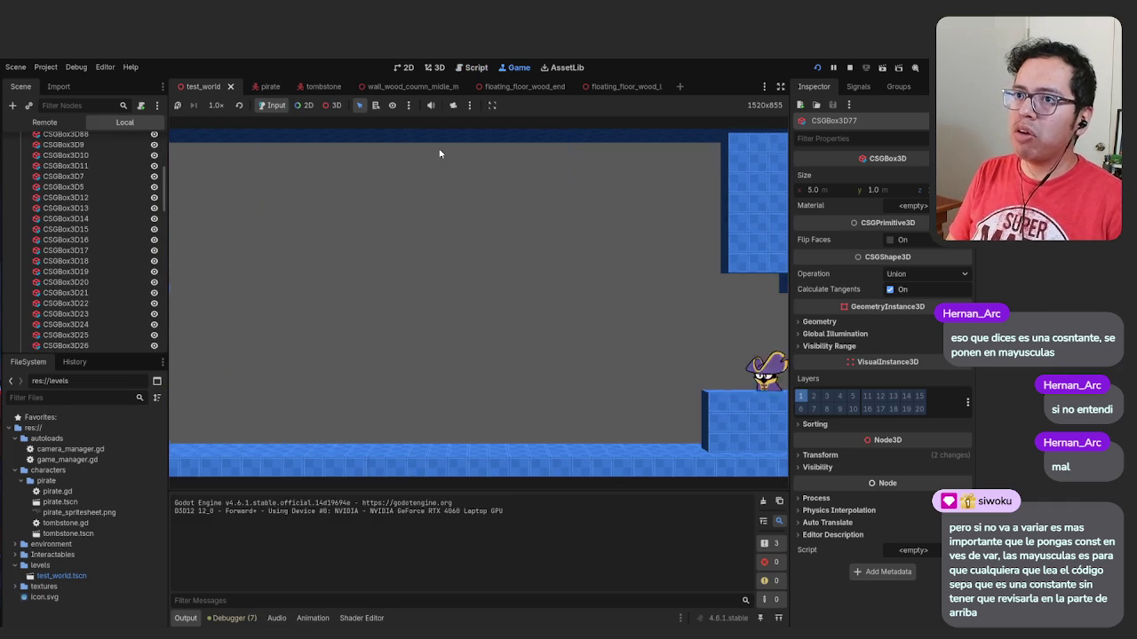
key(Right)
key(space)
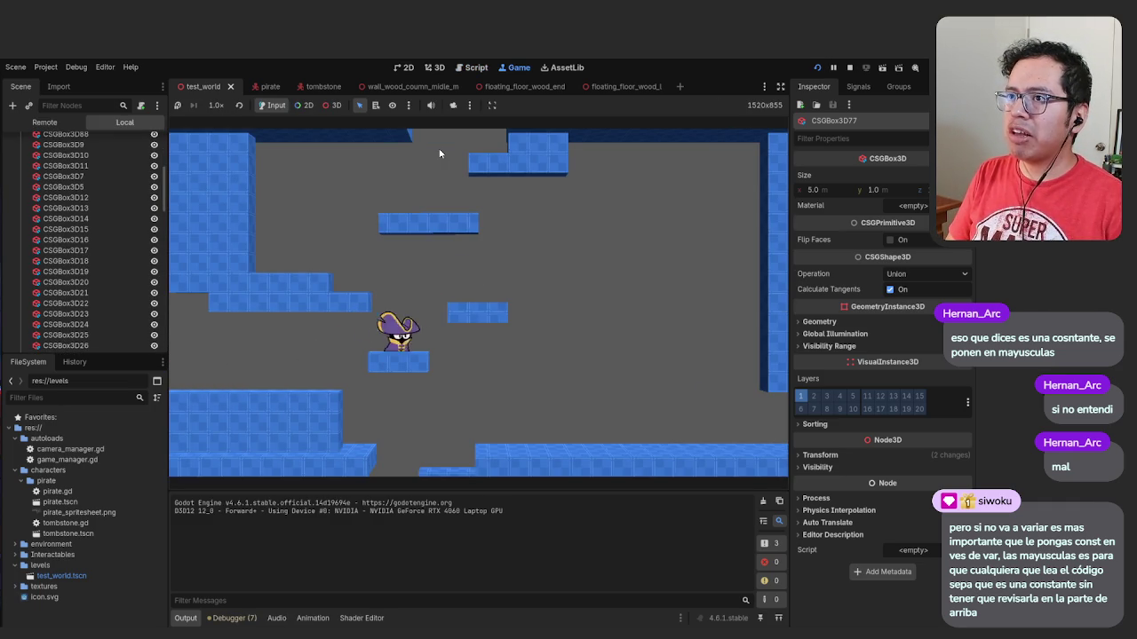
key(Left)
key(Right)
key(space)
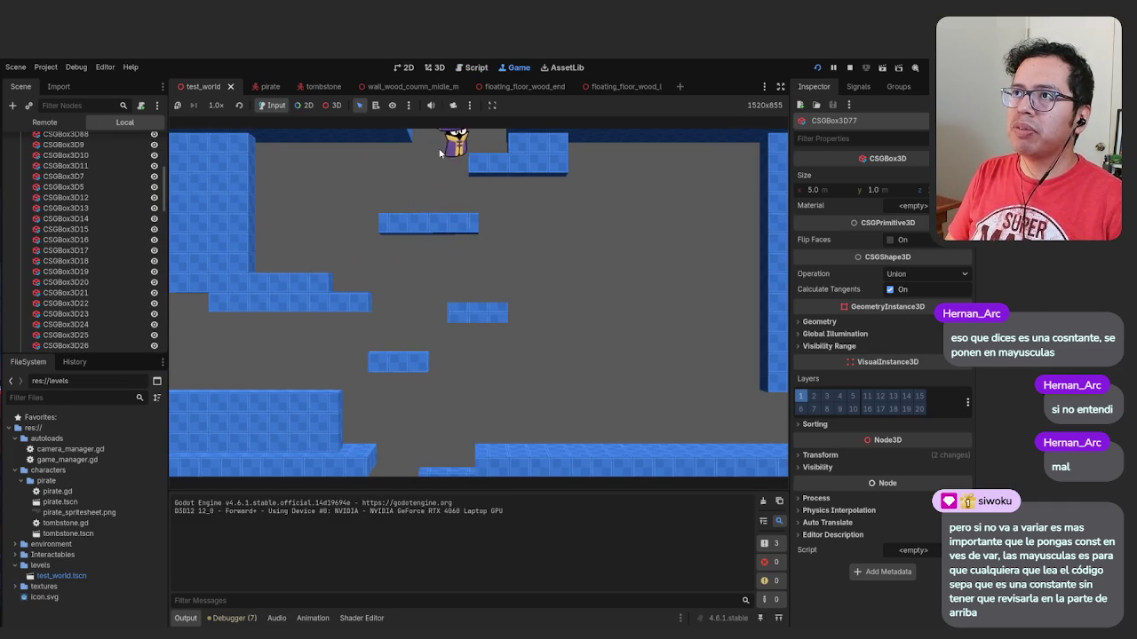
key(Right)
key(Left)
key(space)
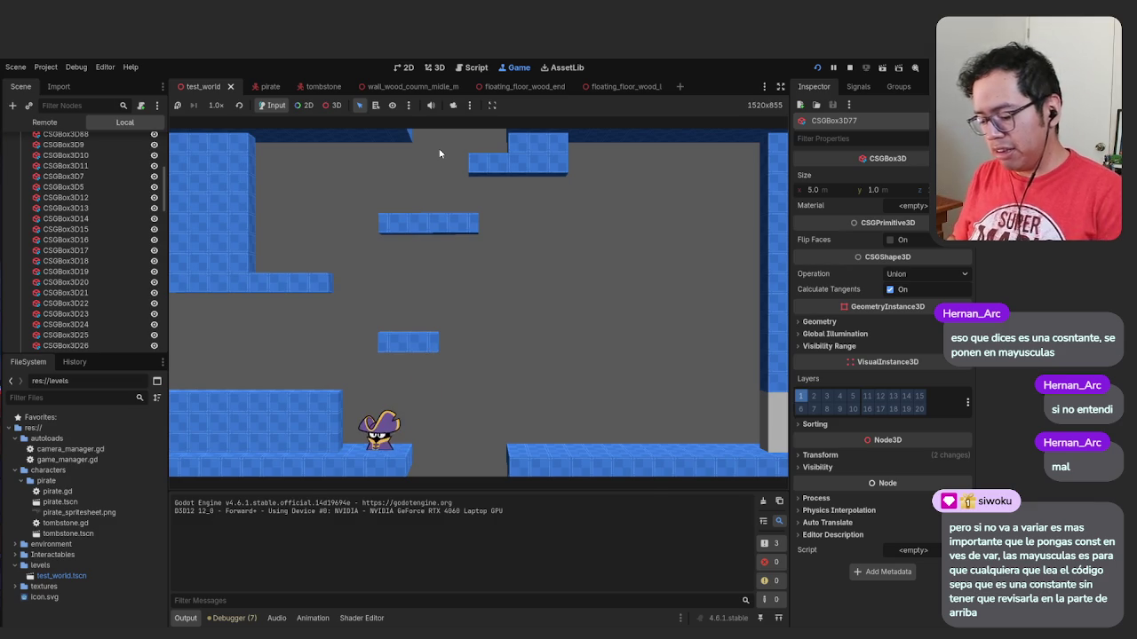
key(F8)
scroll(461, 217, down, 3)
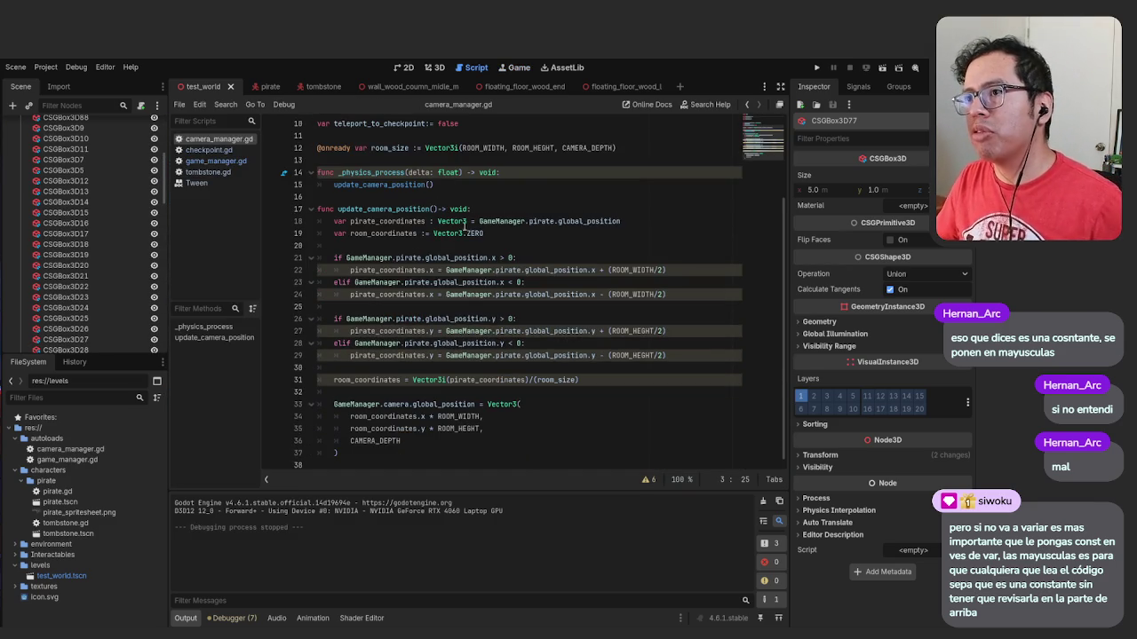
Delete the blank line 6 above var previous_room_coordinate, then return to current_room_ on line 8
scroll(476, 313, up, 3)
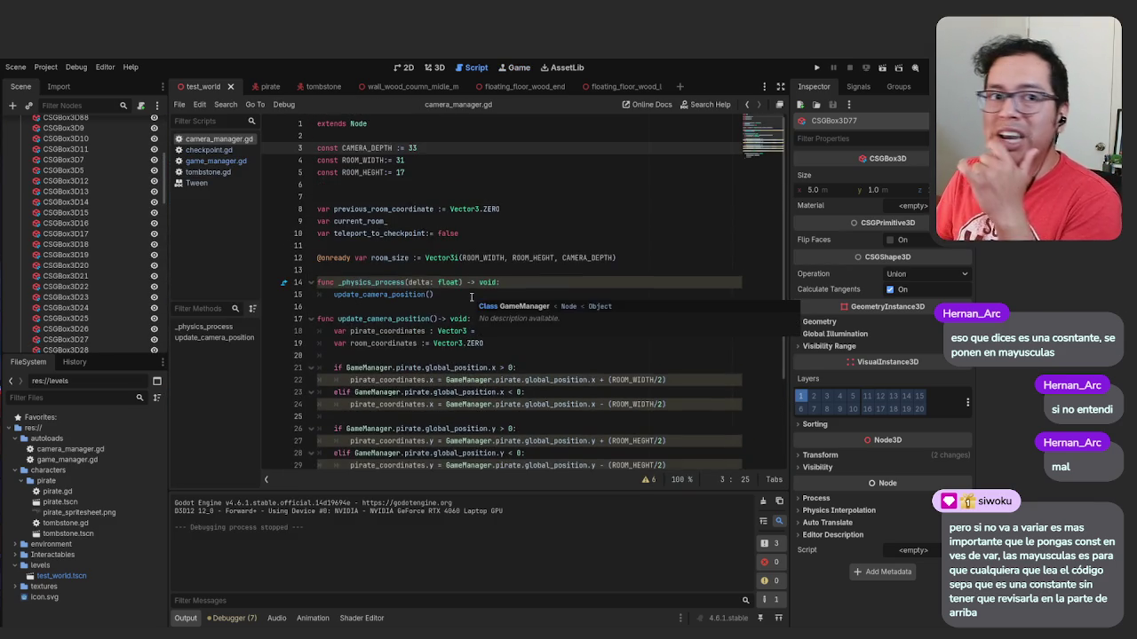
scroll(463, 304, down, 3)
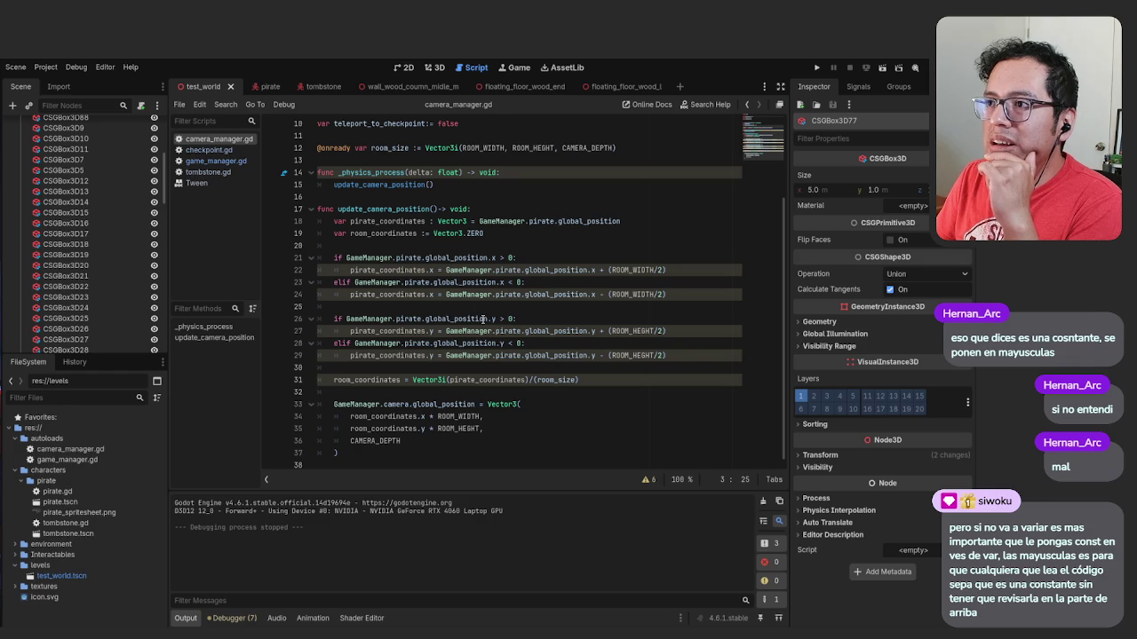
scroll(482, 317, up, 3)
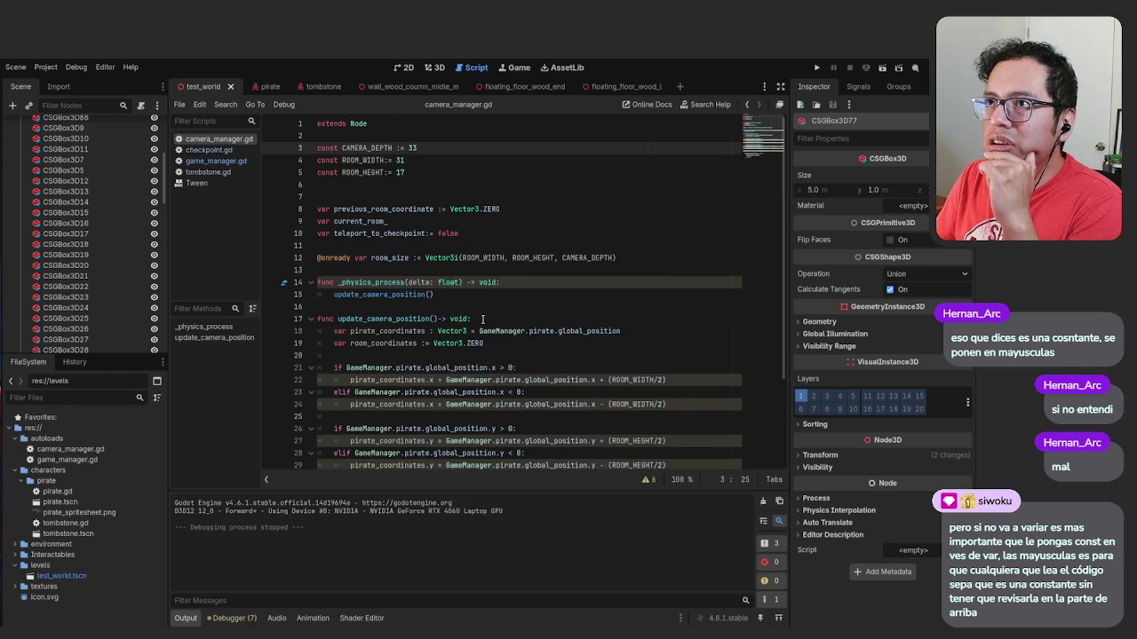
click(481, 186)
key(BackSpace)
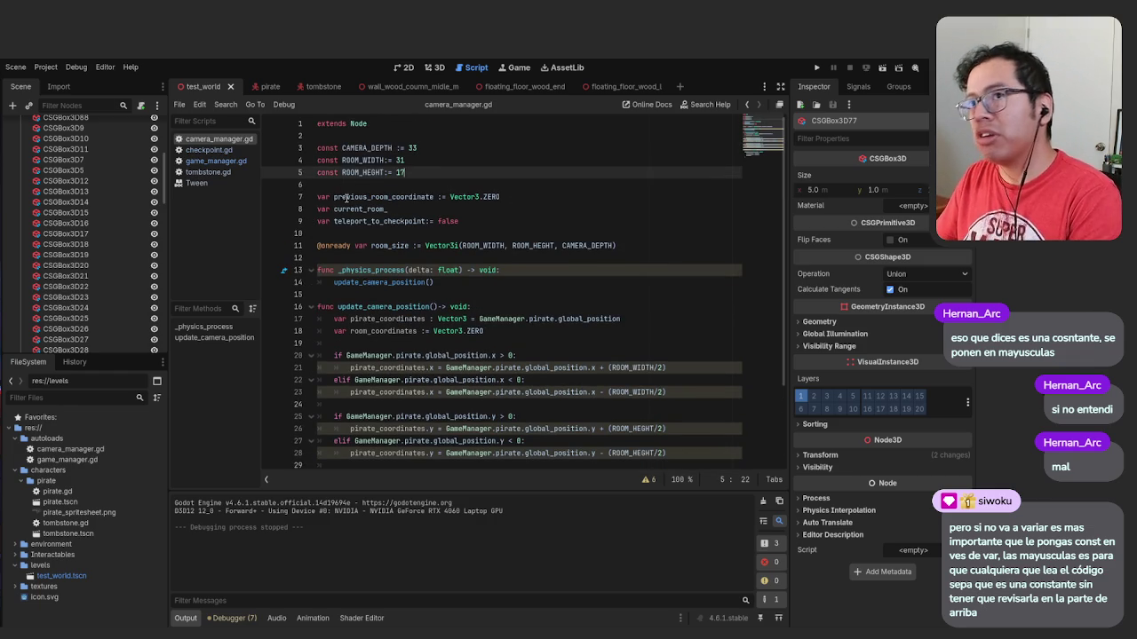
click(547, 233)
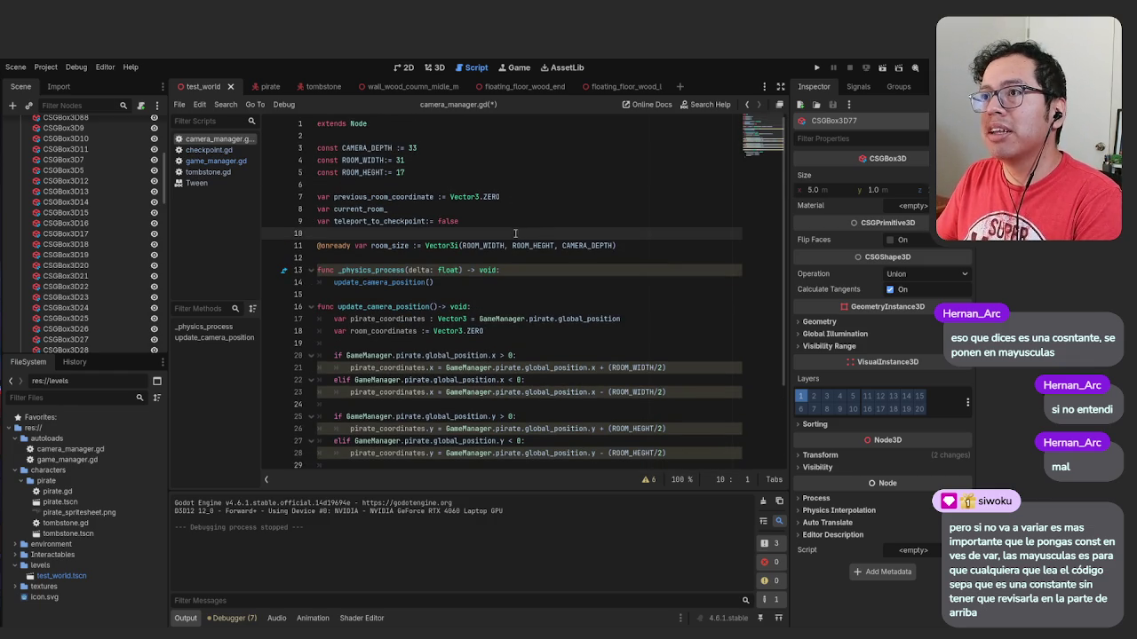
click(507, 259)
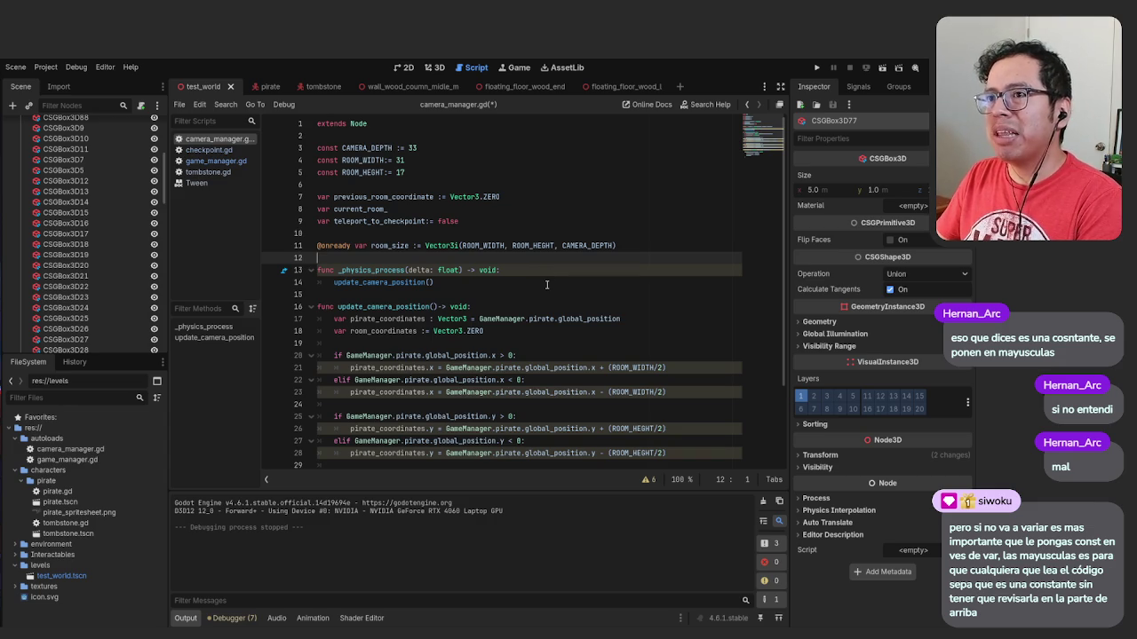
scroll(538, 295, down, 3)
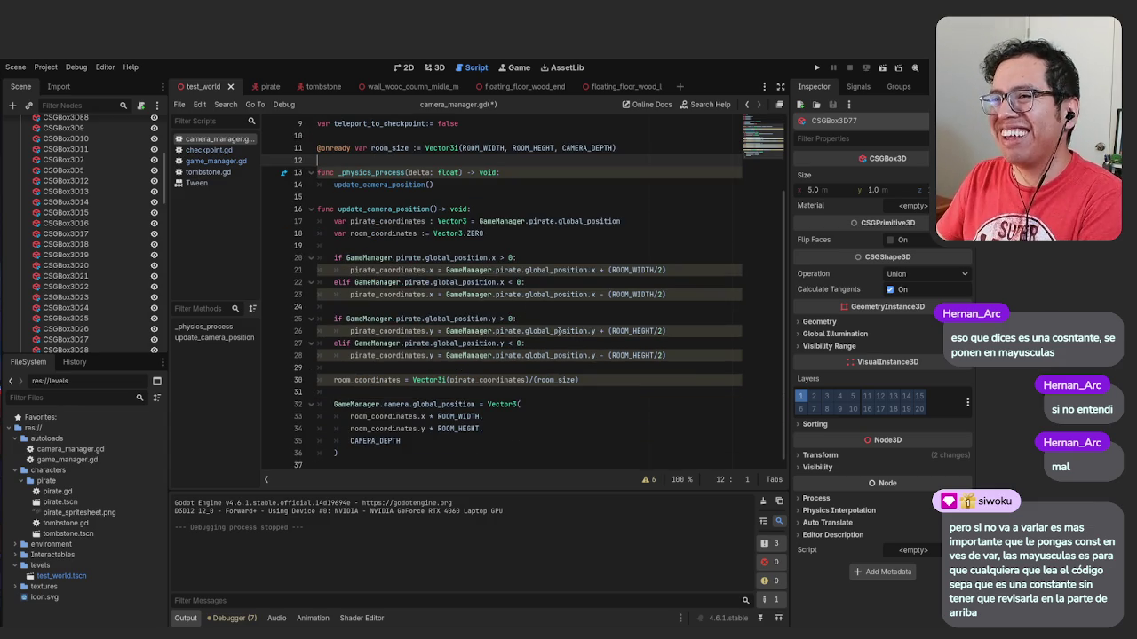
click(334, 306)
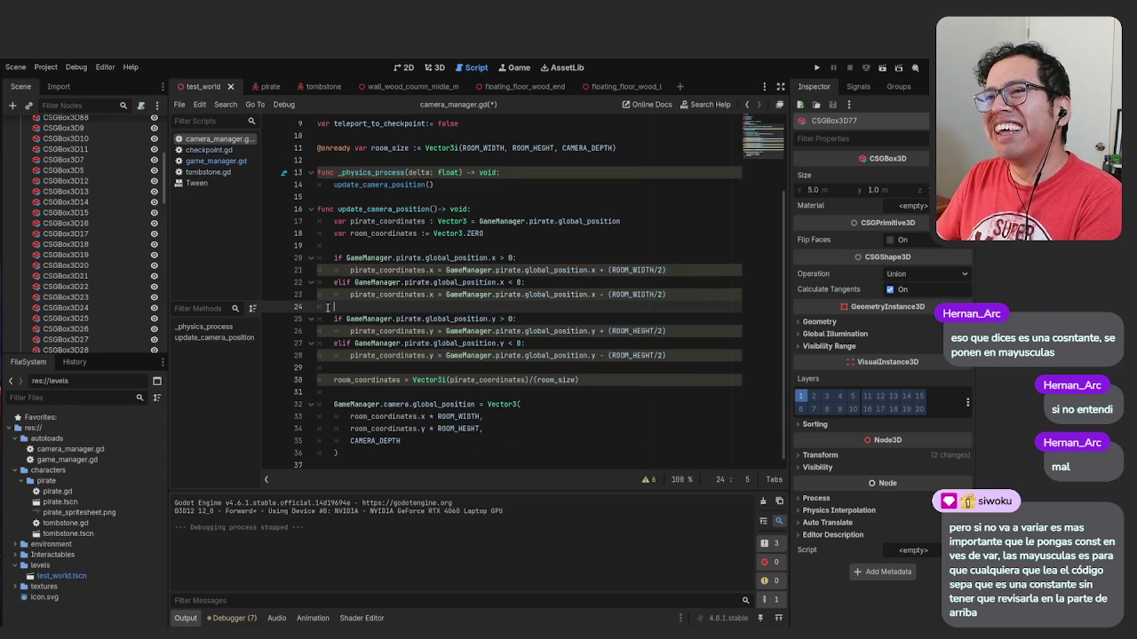
click(324, 371)
scroll(425, 374, up, 3)
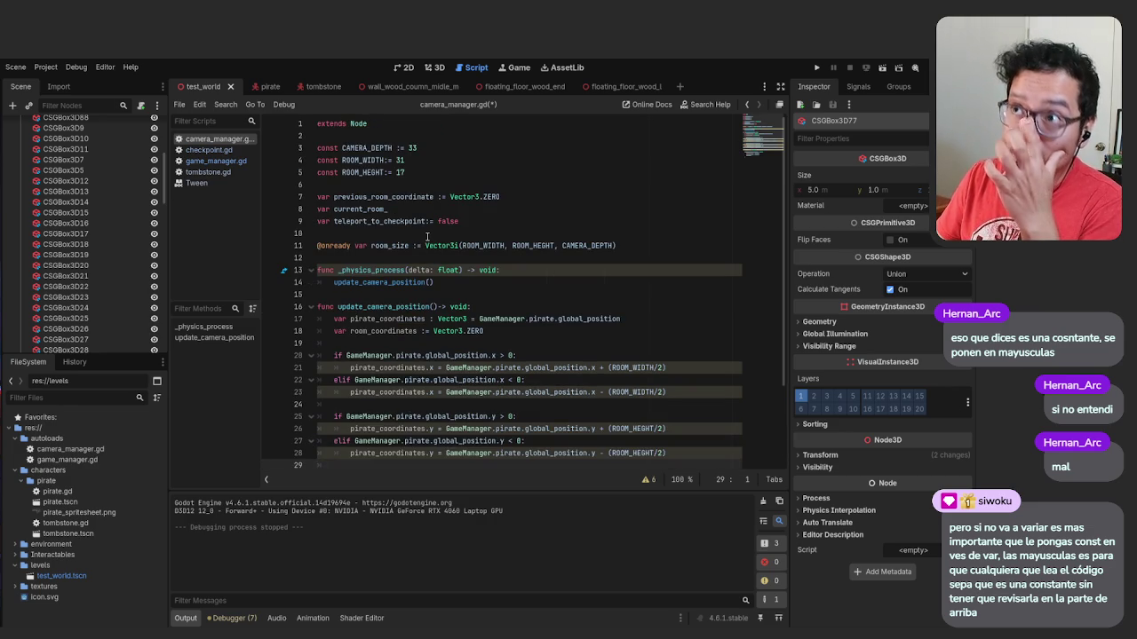
click(415, 208)
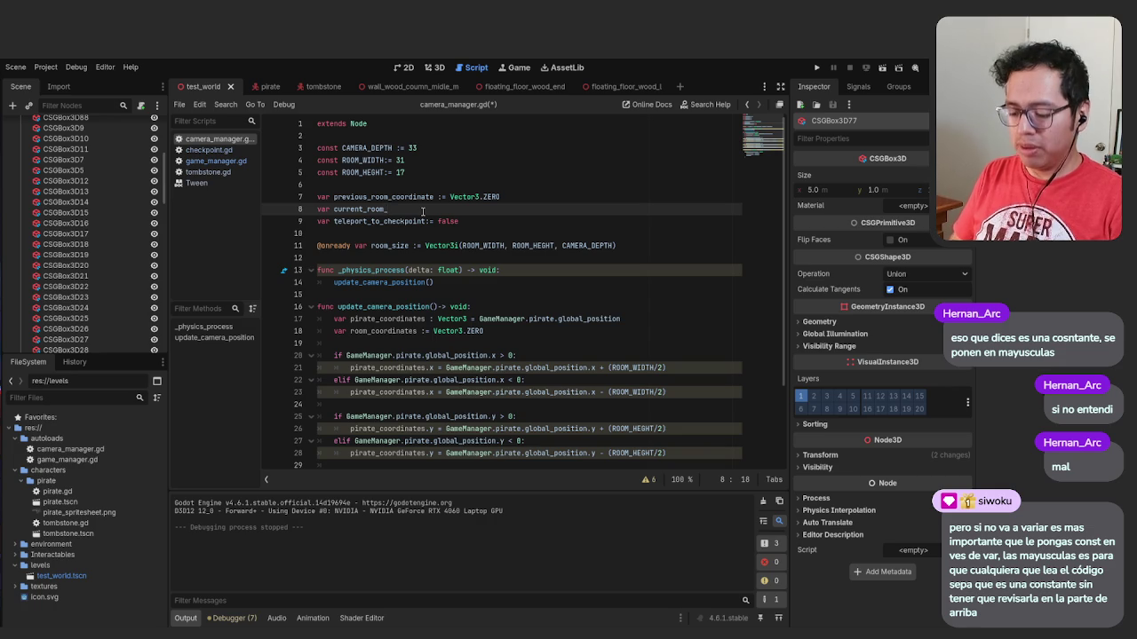
Complete line 8 as var current_room_coordinate := Vector3.ZERO, save, and run the game
text(coordinate :)
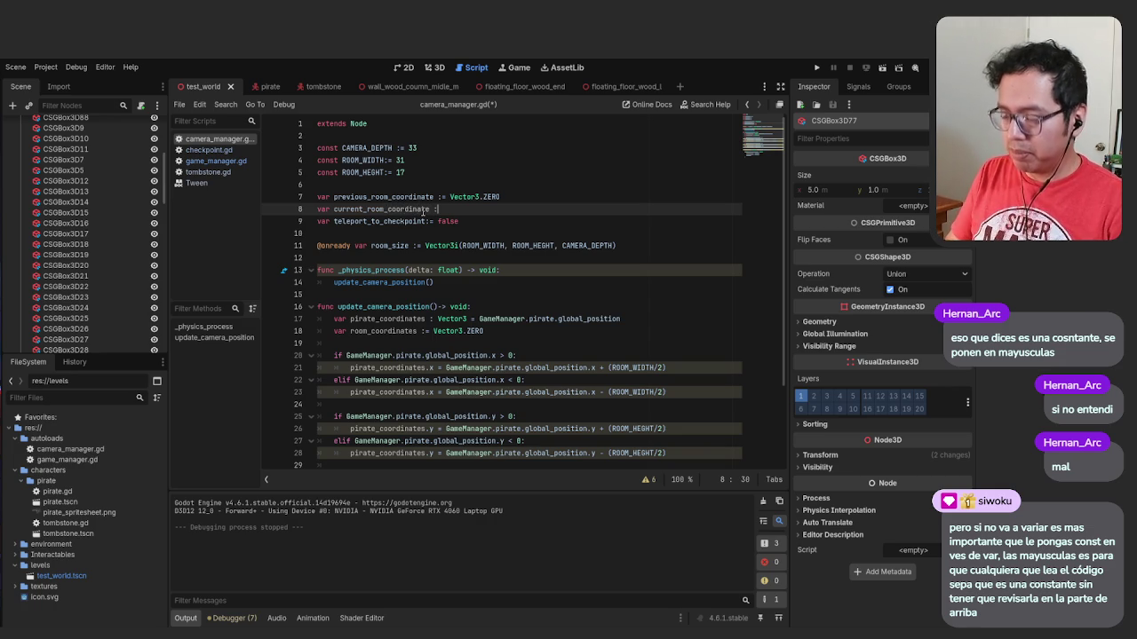
text(= Vec)
key(Down)
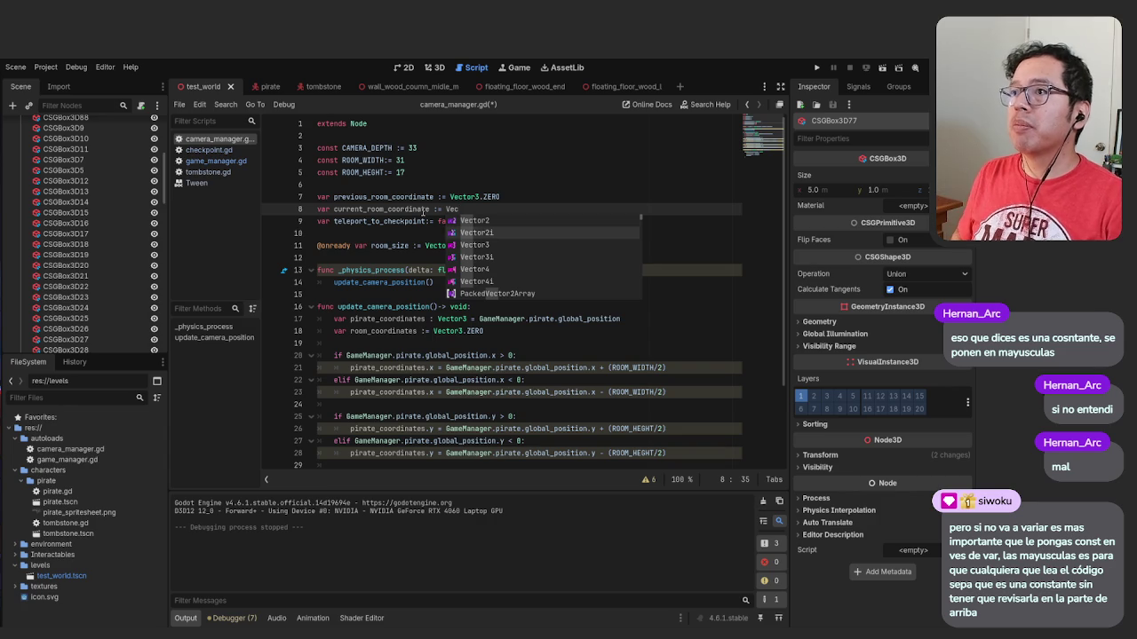
key(Down)
key(Return)
text(.Ze)
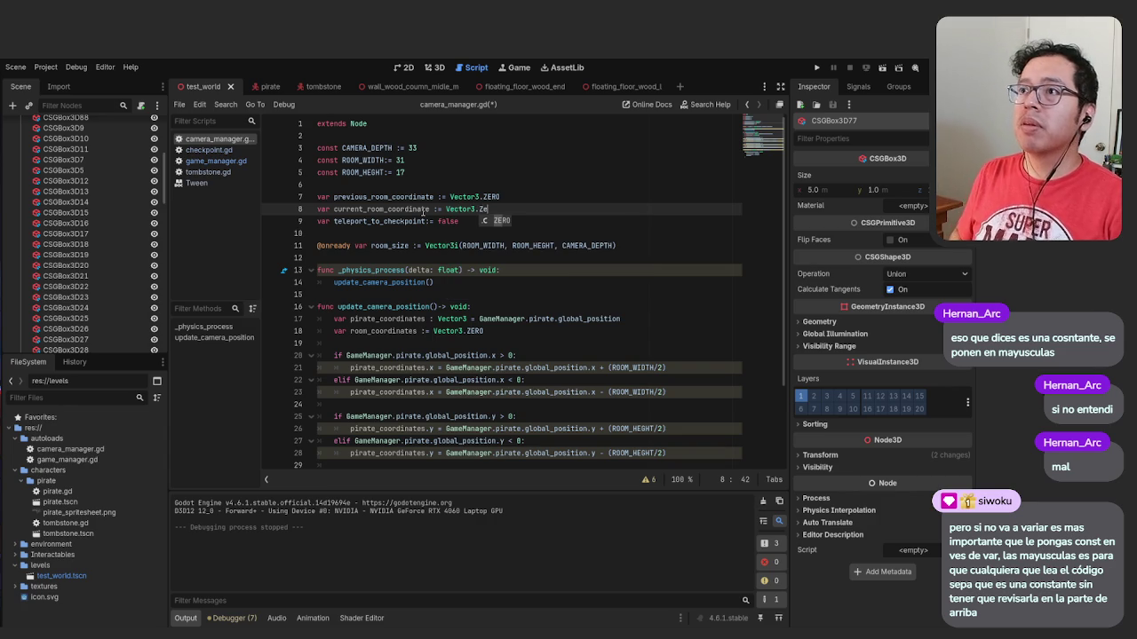
key(Return)
key(ctrl+s)
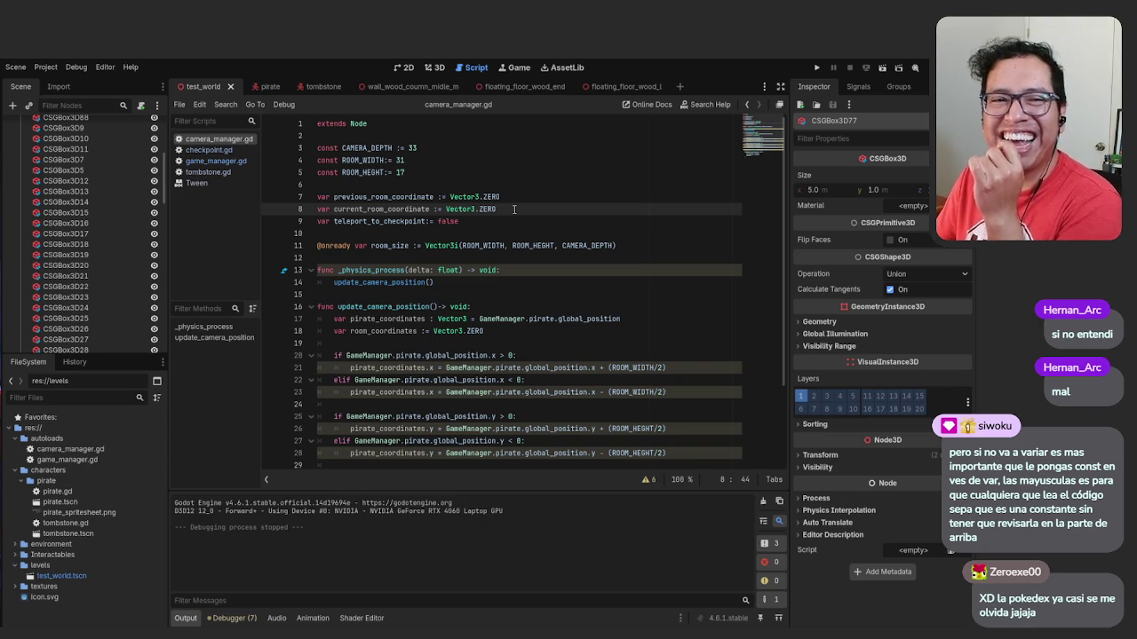
key(F5)
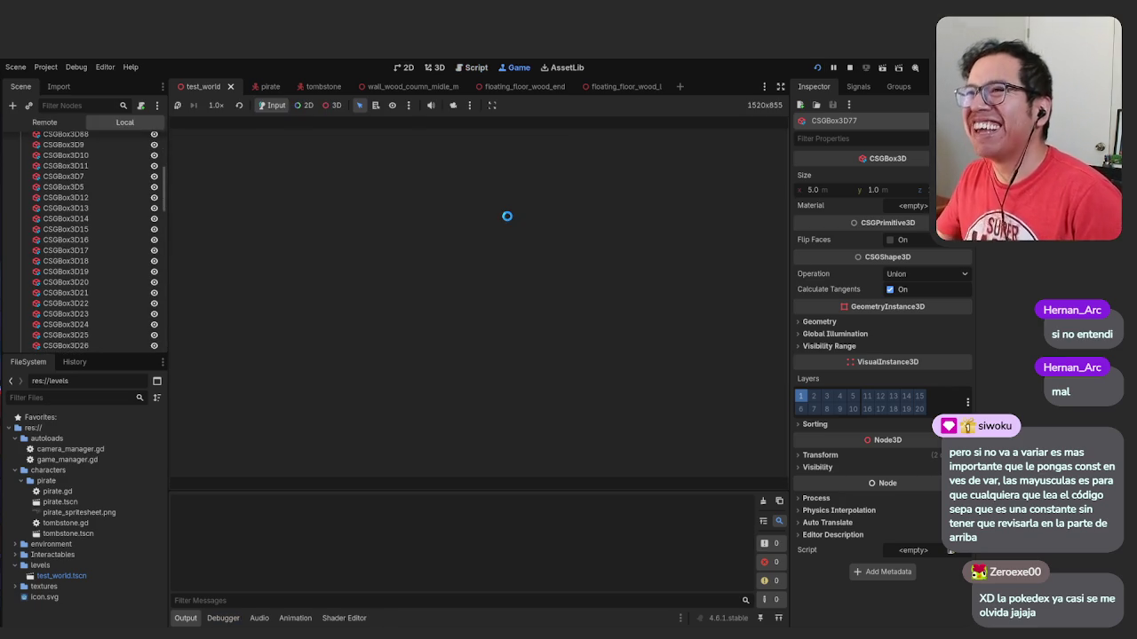
Walk the pirate left into the neighbouring room and back, jump right into the next room, then stop
key(Left)
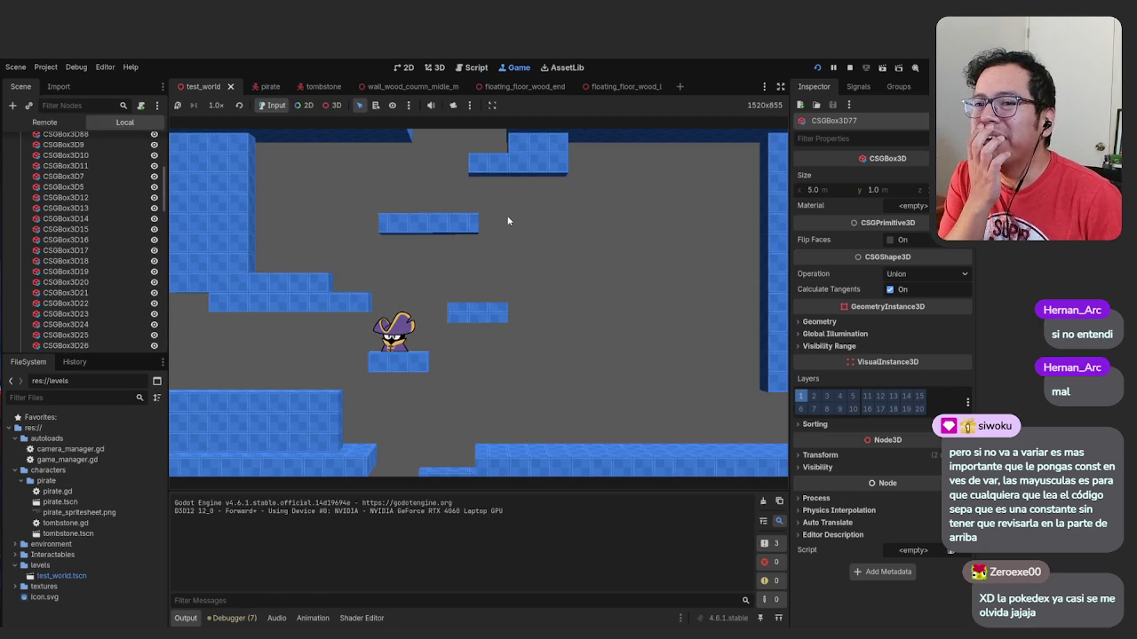
key(Left)
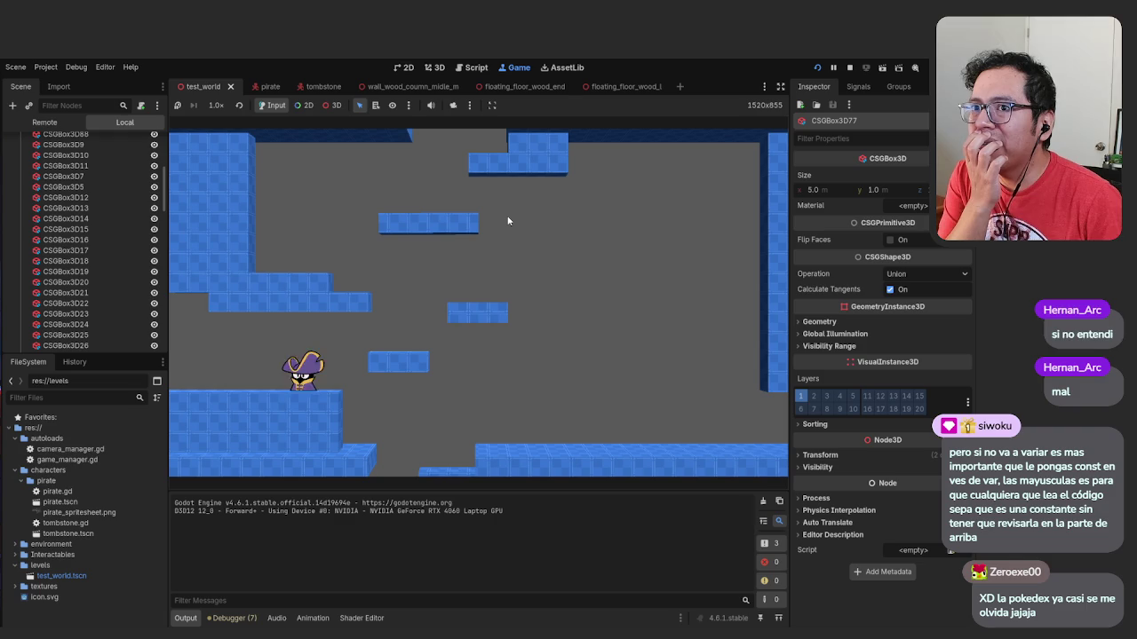
key(Left)
key(Left)
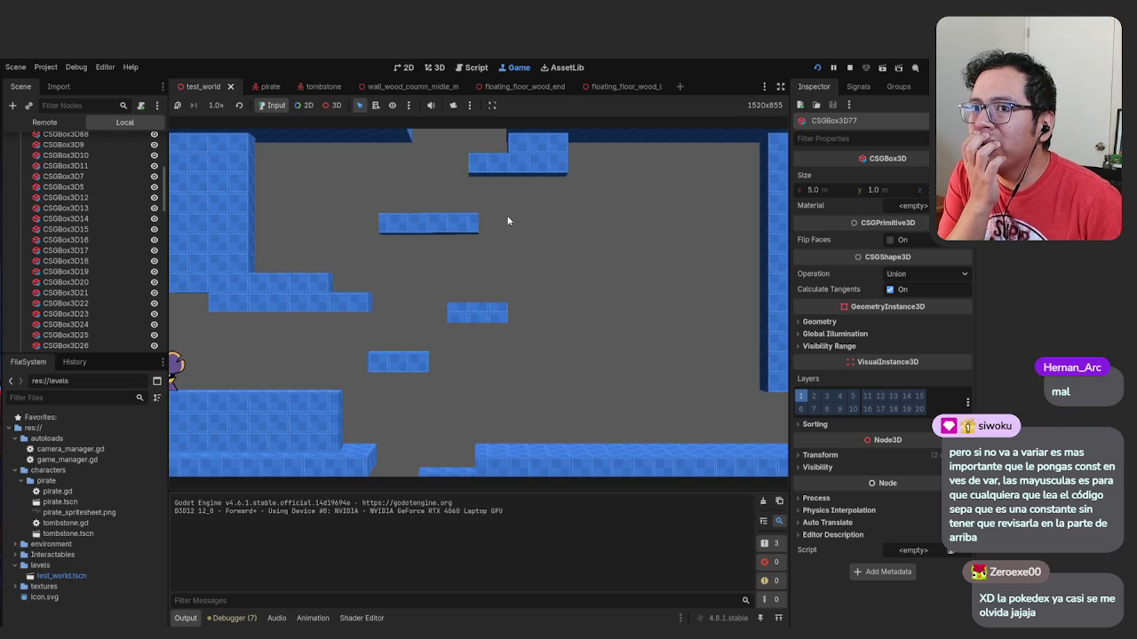
key(Left)
key(Right)
key(Right)
key(Left)
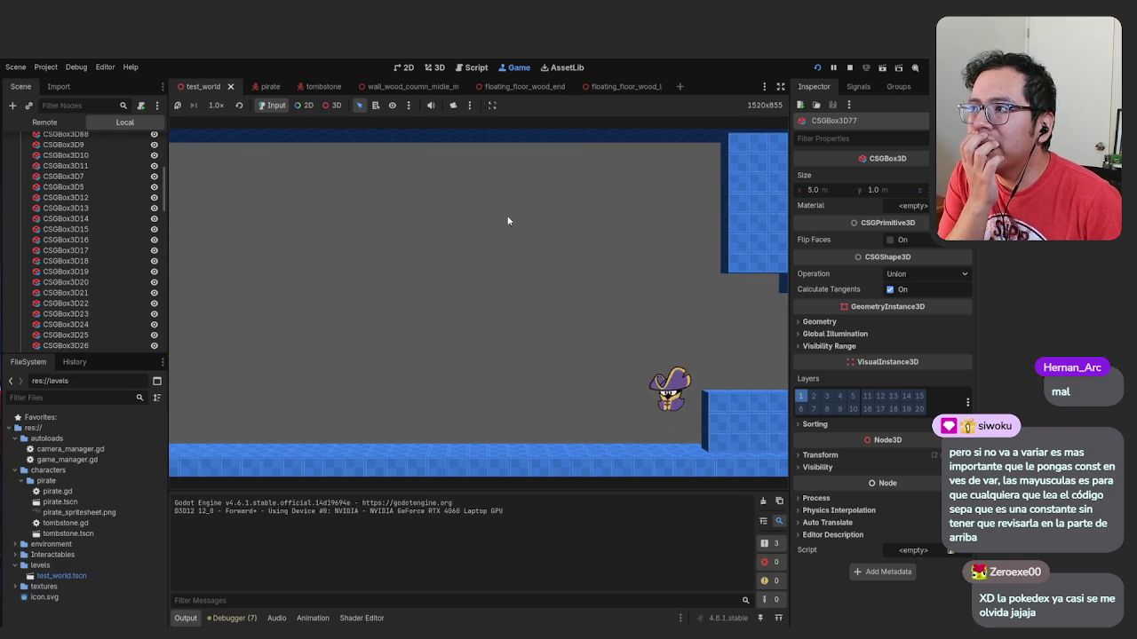
key(Left)
key(Right)
key(space)
key(Right)
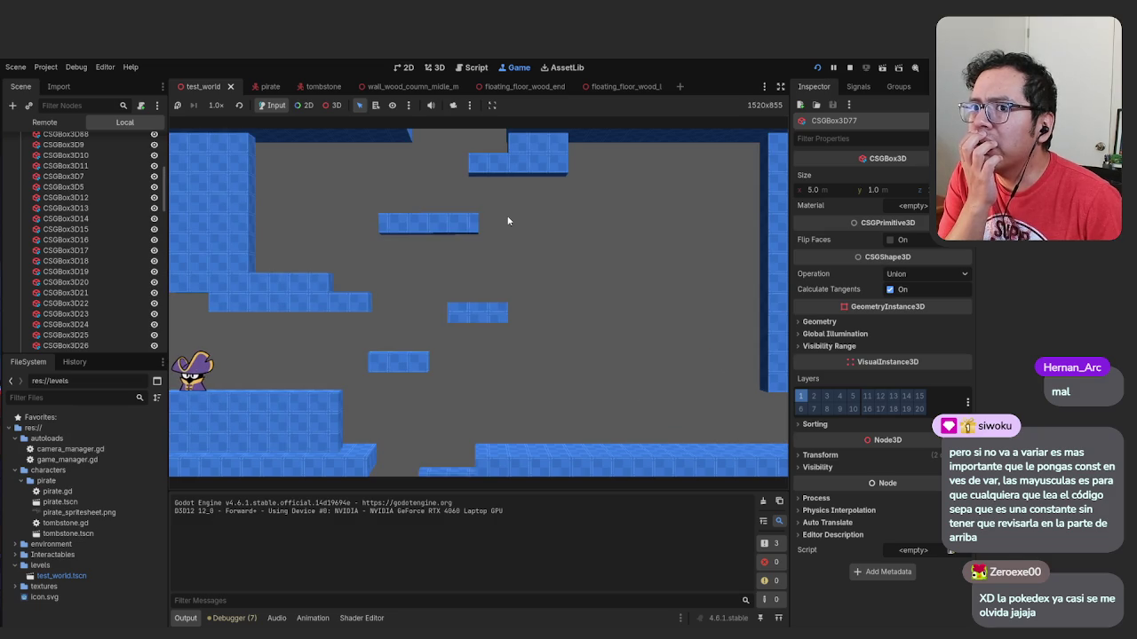
key(F8)
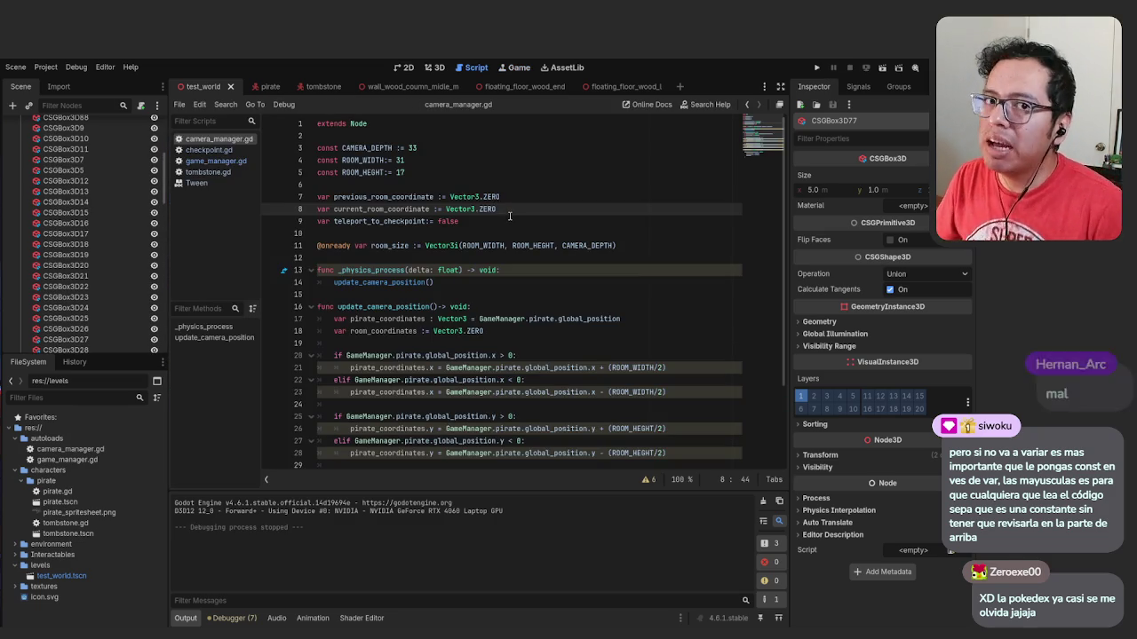
scroll(511, 224, down, 3)
scroll(458, 272, up, 3)
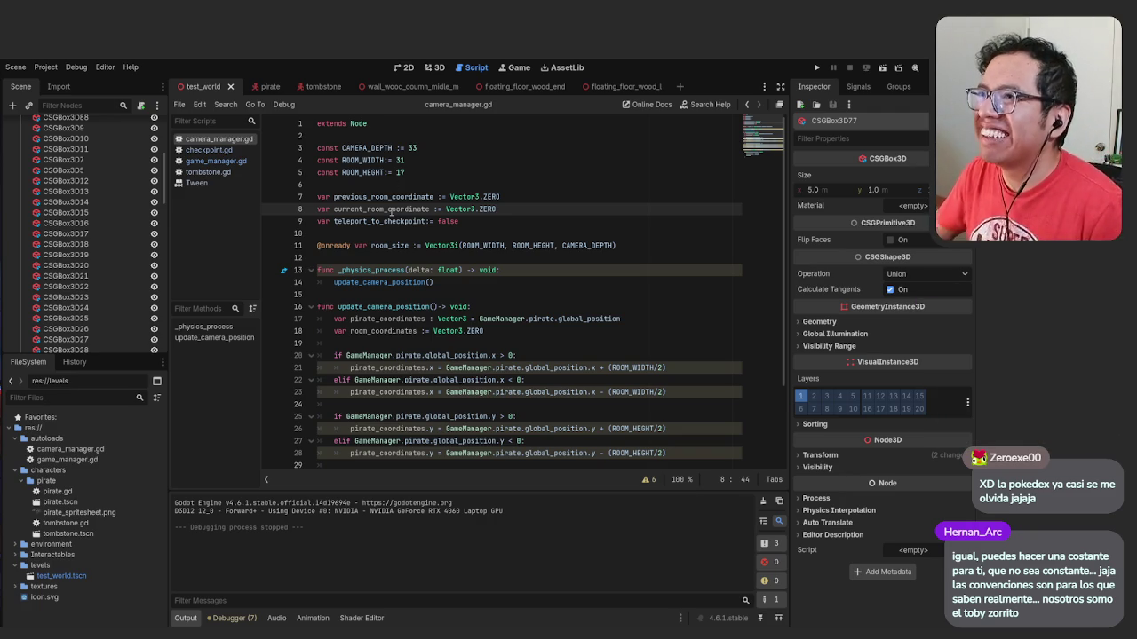
click(499, 227)
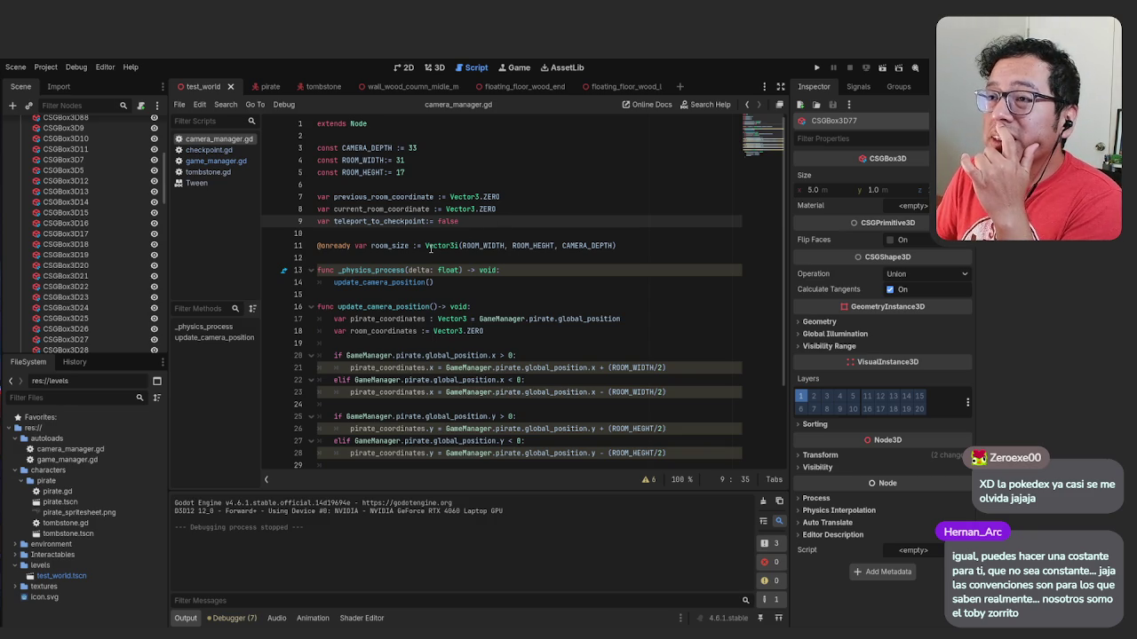
click(402, 249)
click(506, 232)
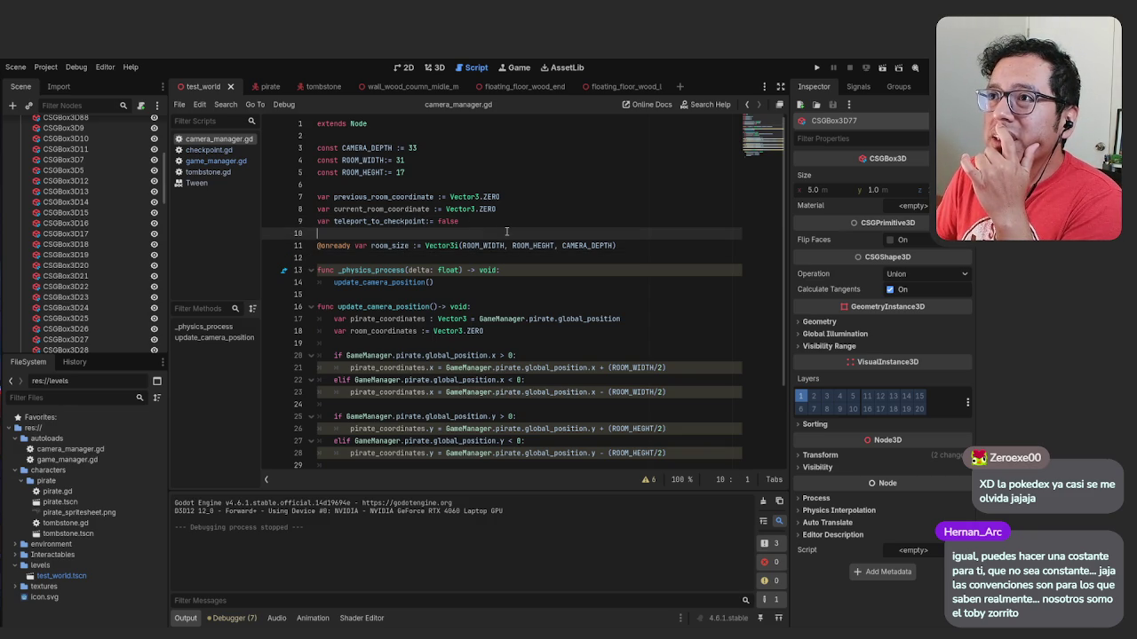
scroll(506, 231, down, 2)
scroll(500, 234, up, 2)
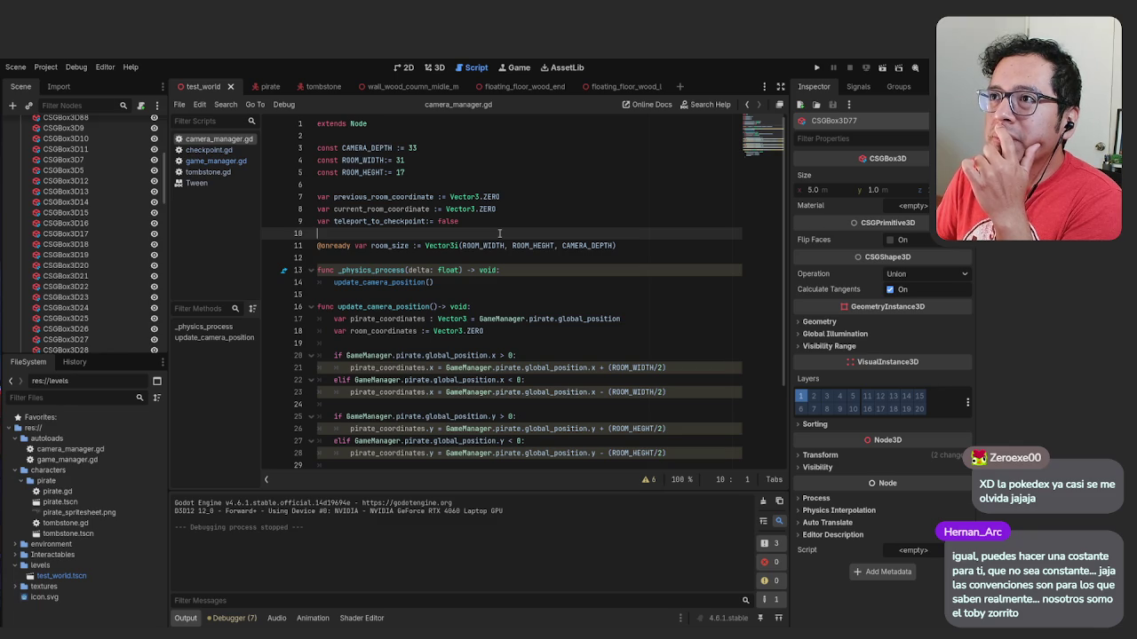
click(371, 246)
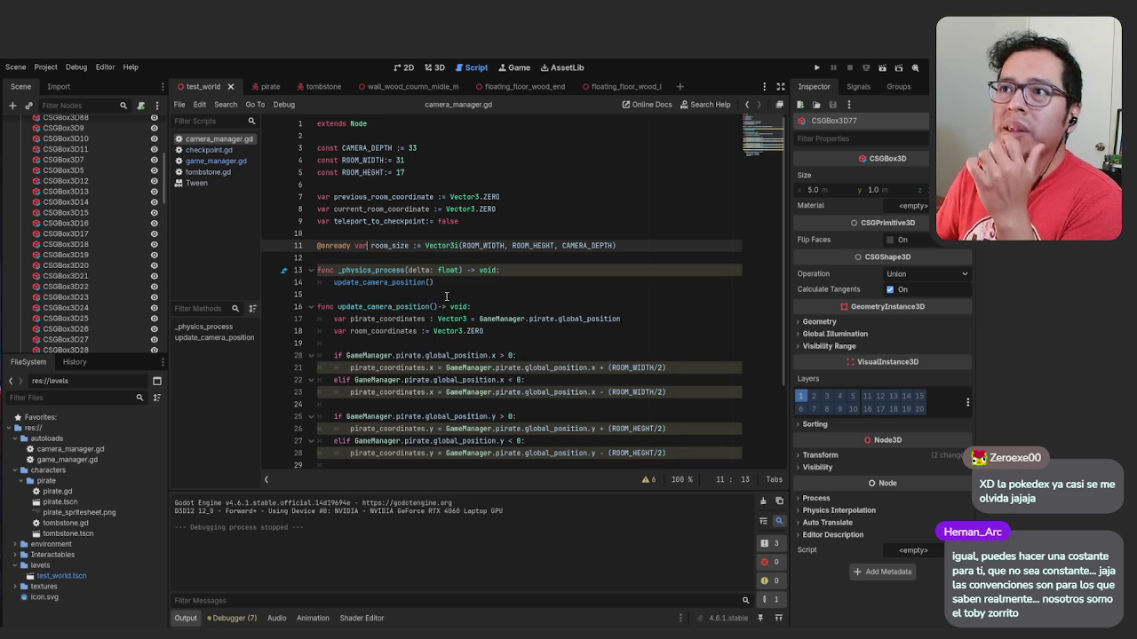
key(BackSpace)
key(BackSpace)
key(BackSpace)
text(const)
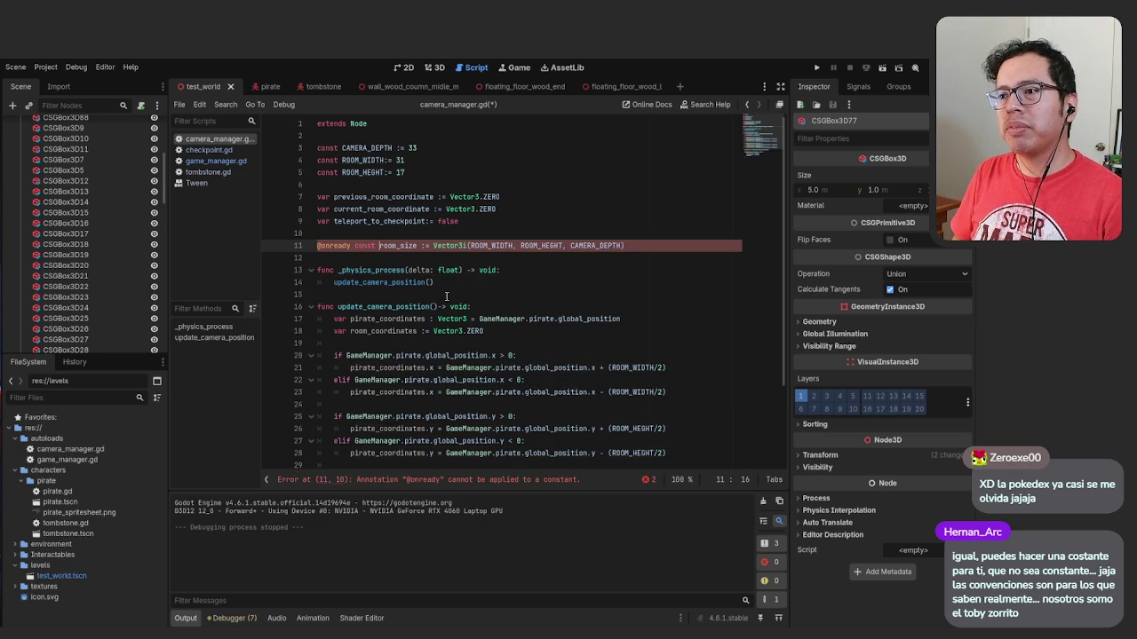
key(ctrl+z)
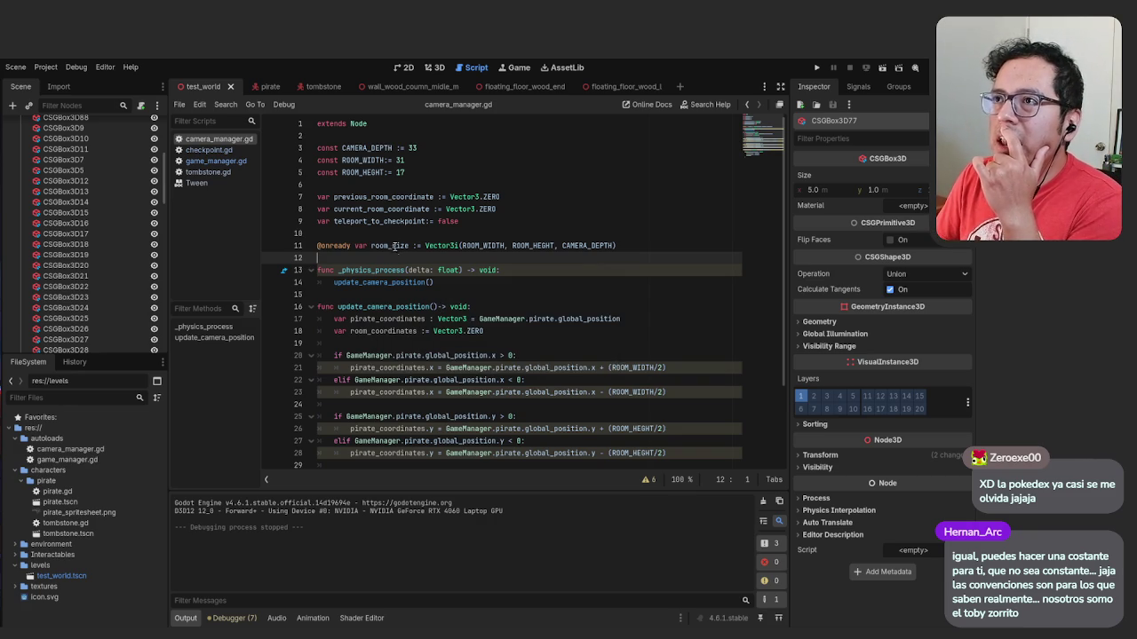
click(397, 246)
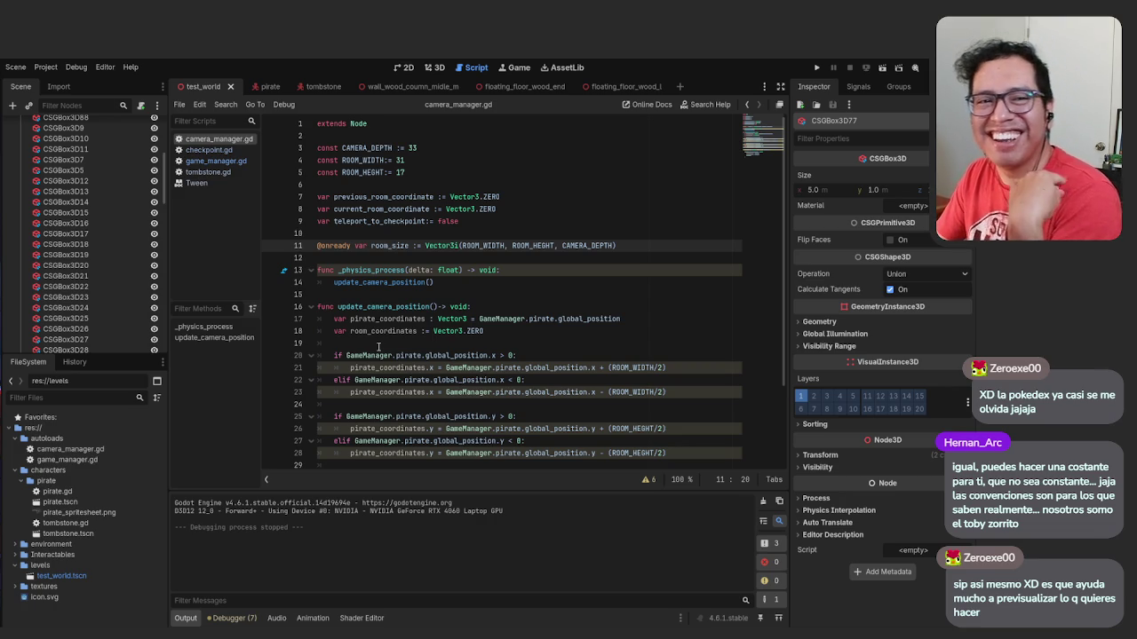
scroll(441, 323, down, 2)
scroll(442, 324, up, 2)
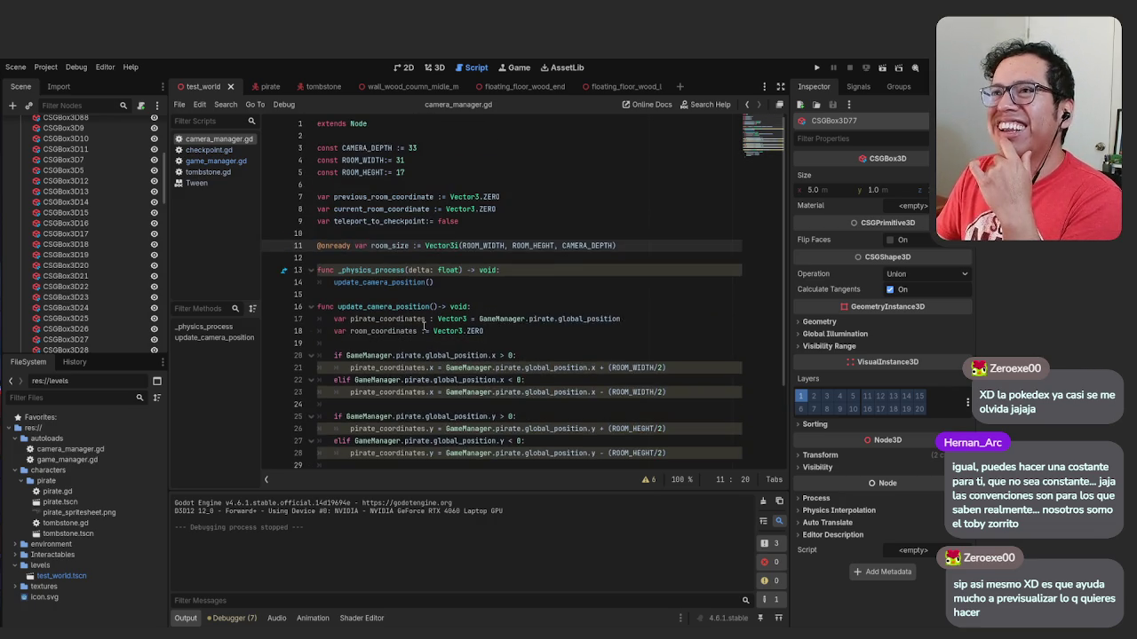
click(445, 246)
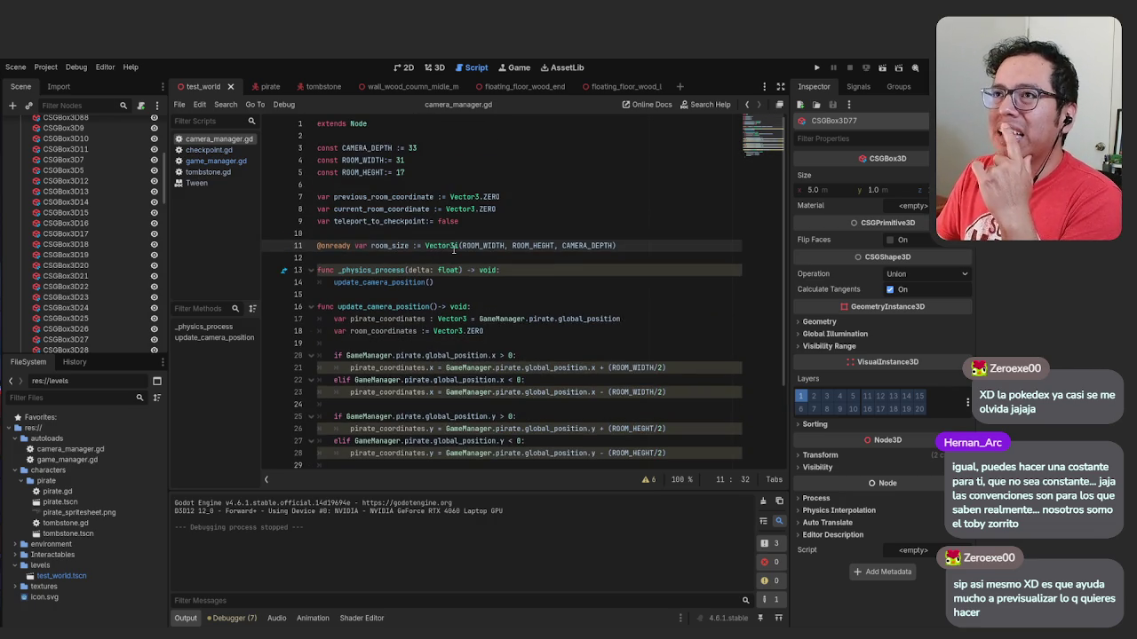
mouse_move(454, 249)
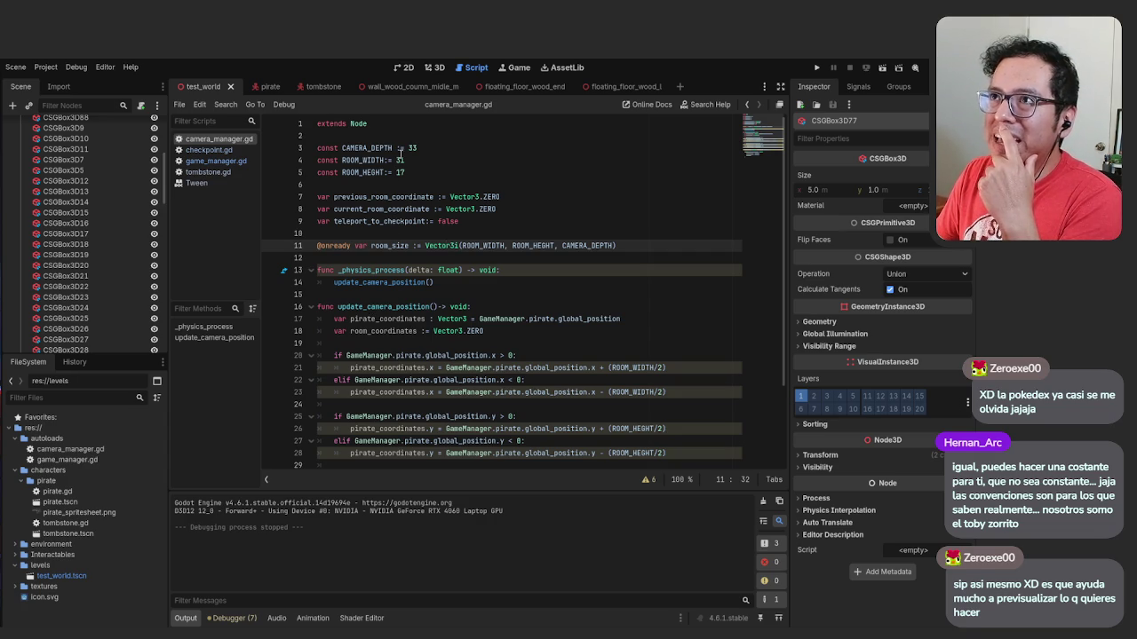
mouse_move(481, 210)
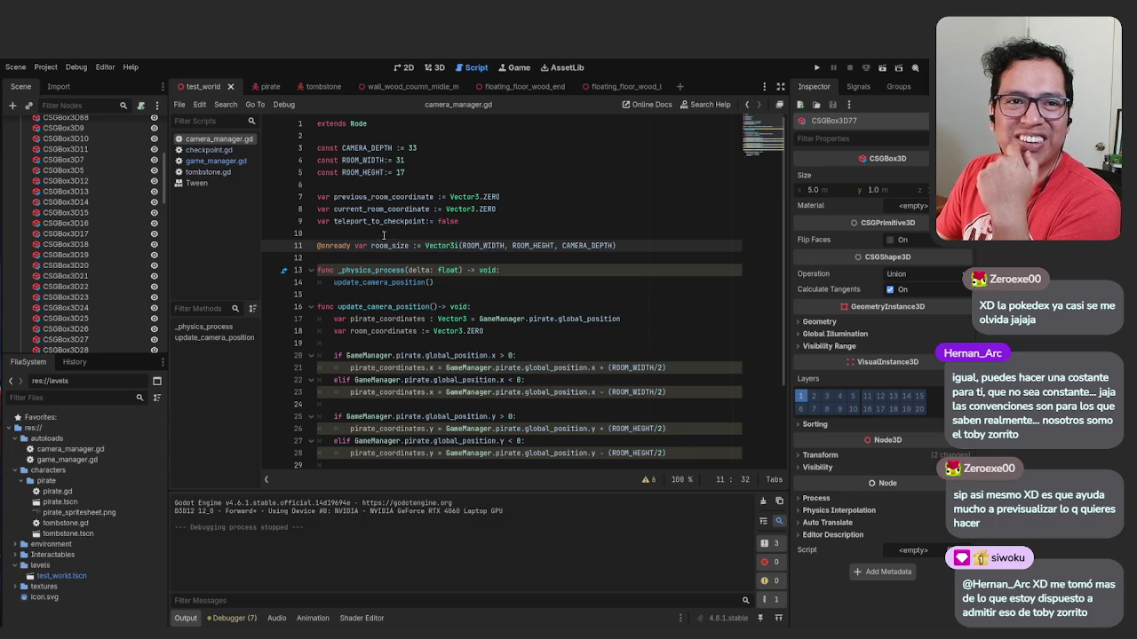
scroll(494, 311, down, 2)
scroll(496, 318, up, 2)
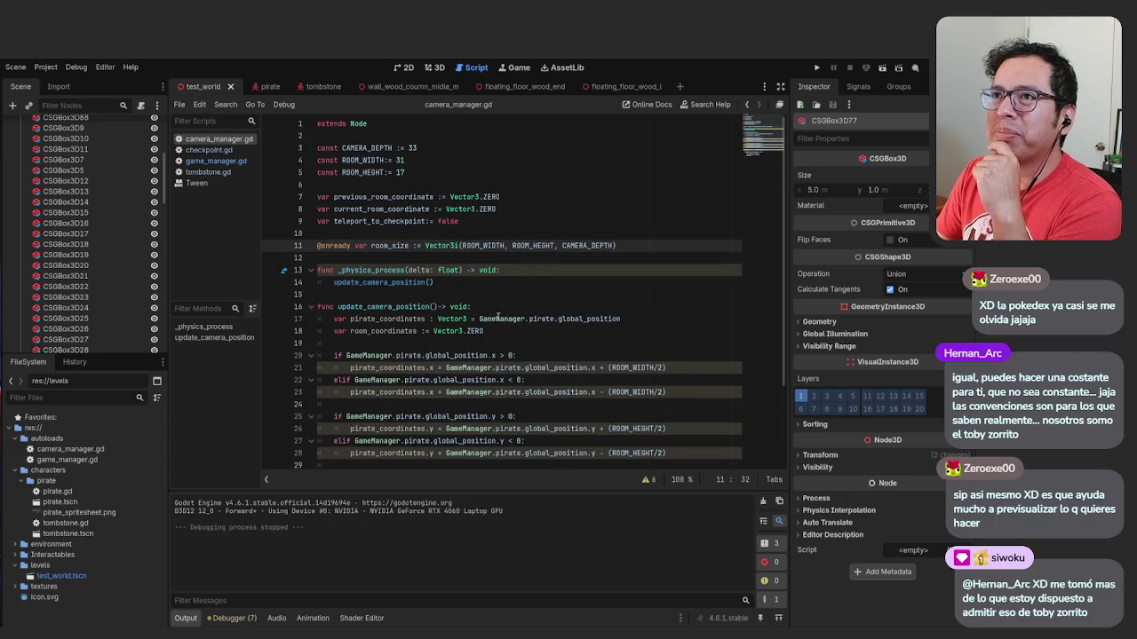
scroll(493, 296, down, 3)
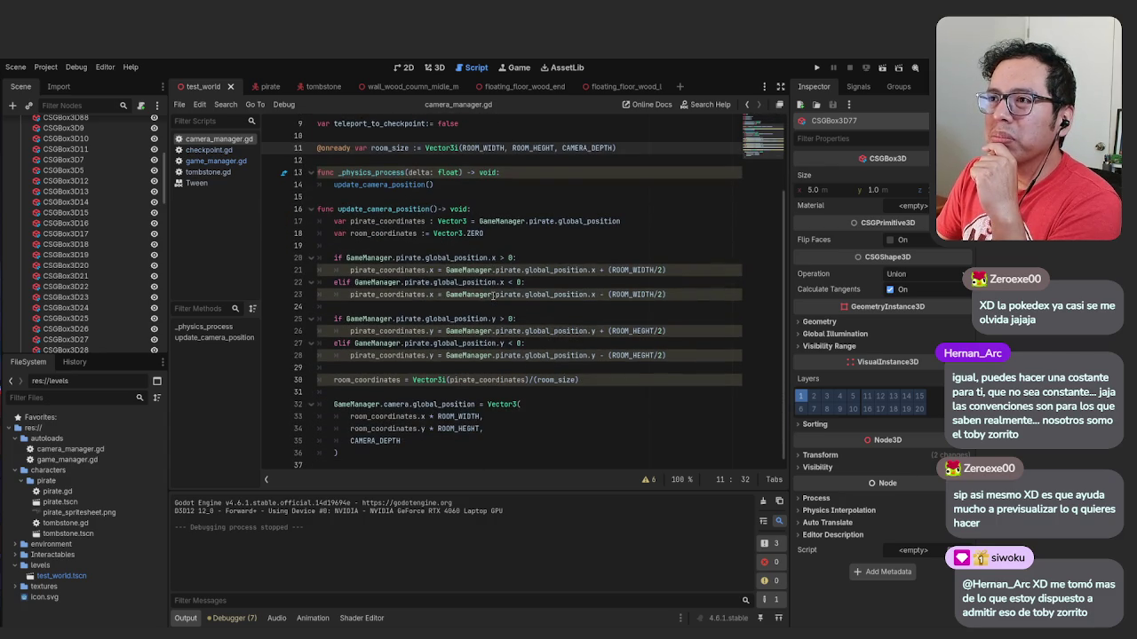
click(578, 416)
click(555, 435)
click(484, 463)
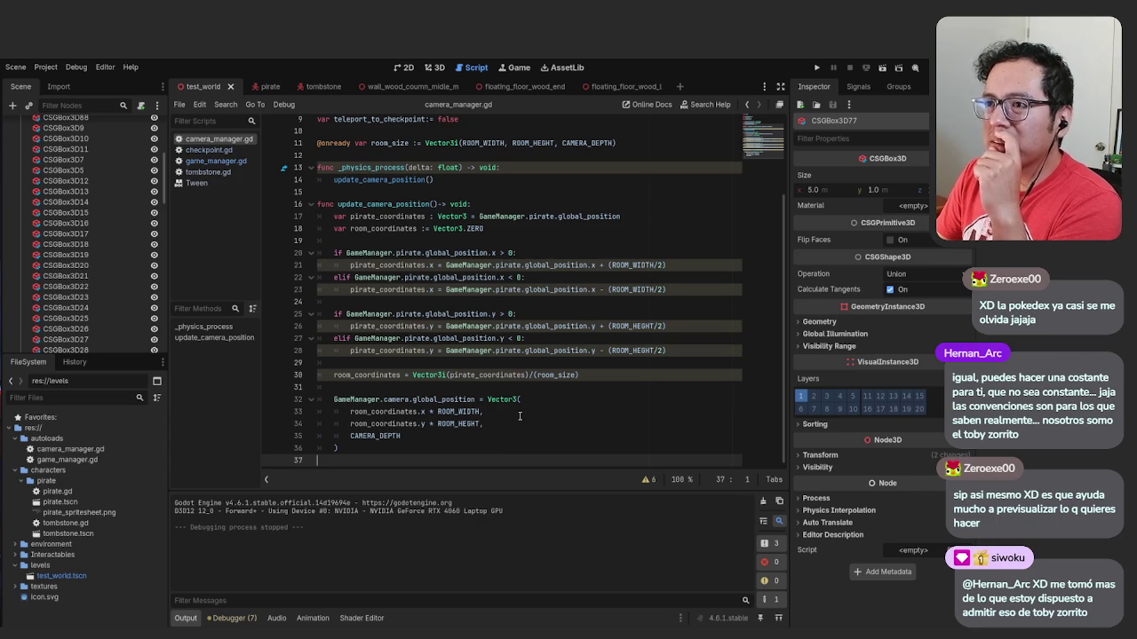
scroll(522, 409, up, 1)
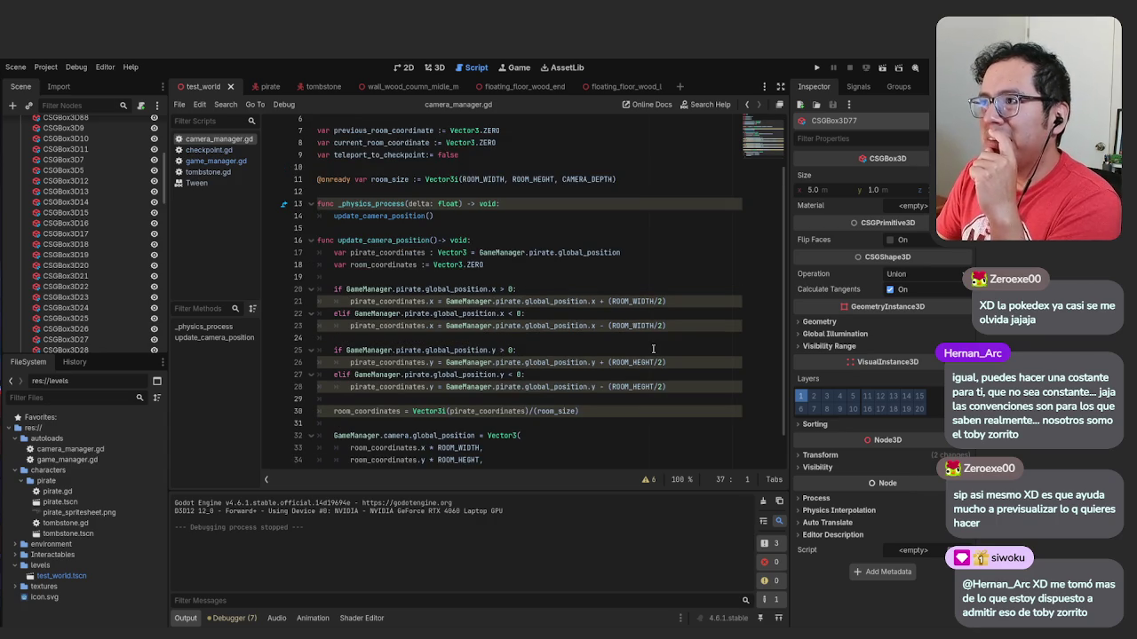
click(636, 302)
double_click(635, 302)
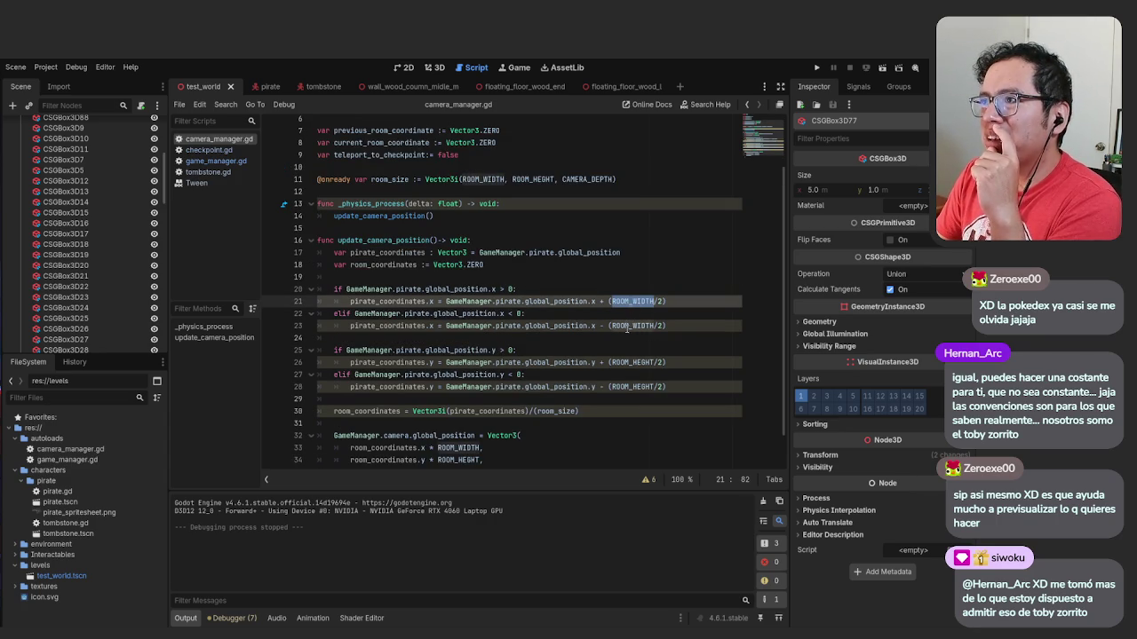
double_click(628, 325)
click(635, 364)
click(630, 264)
scroll(417, 282, up, 2)
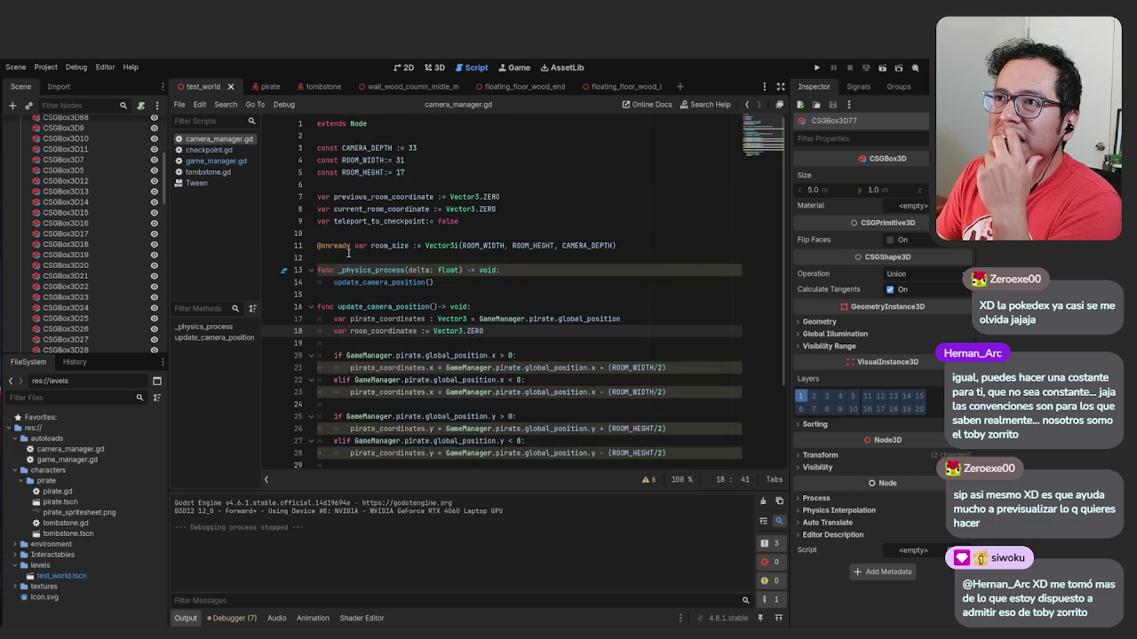
mouse_move(335, 246)
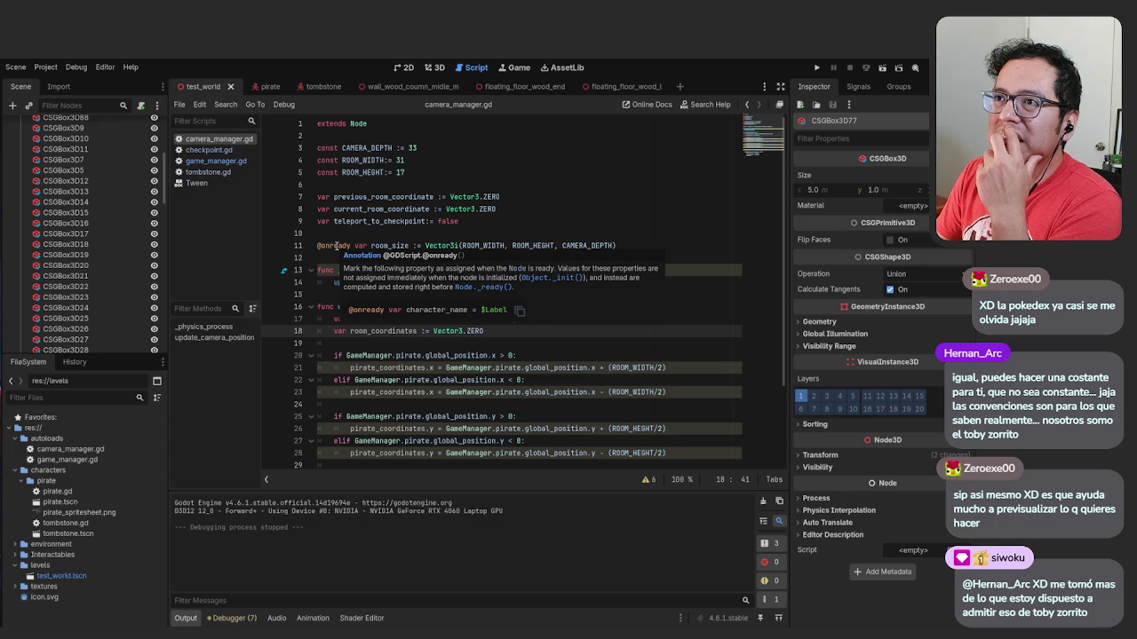
Turn room_size into a const, rename it to ROOM_SIZE everywhere, and save
drag(368, 246, 317, 246)
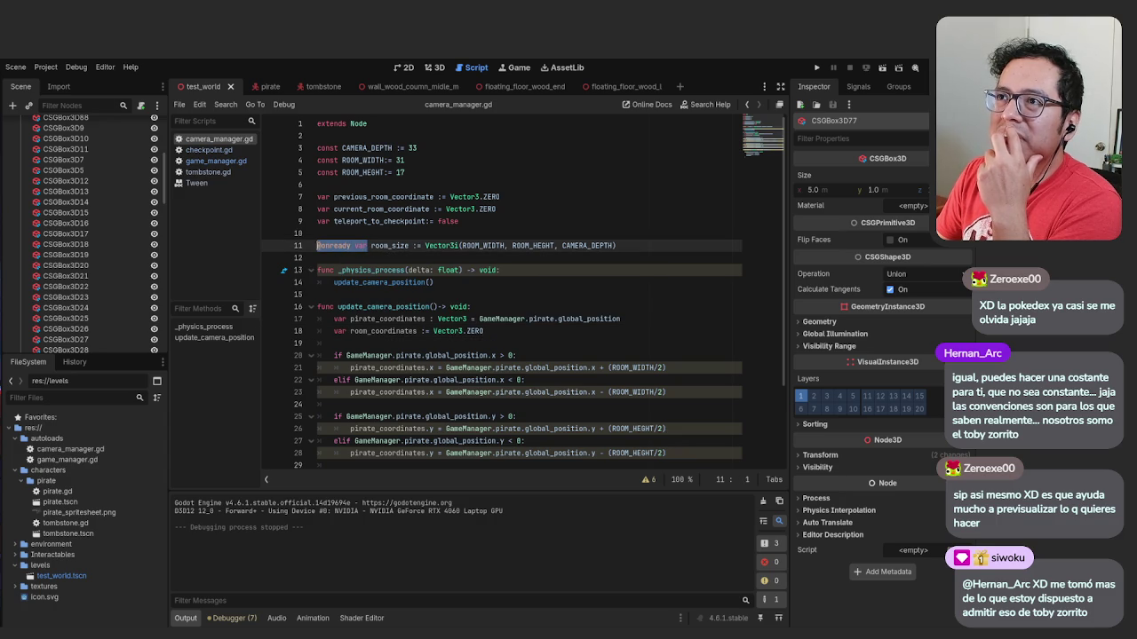
text(const)
key(shift+Right)
key(shift+Right)
key(shift+Right)
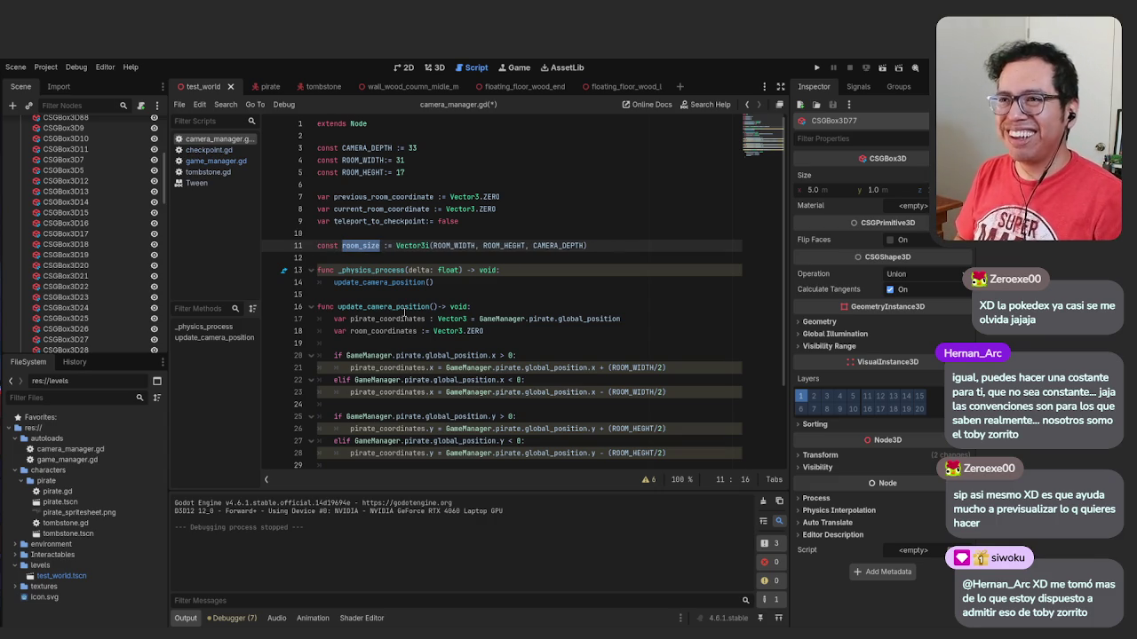
key(ctrl+r)
text(ROOM_S)
text(IZ)
text(IZE)
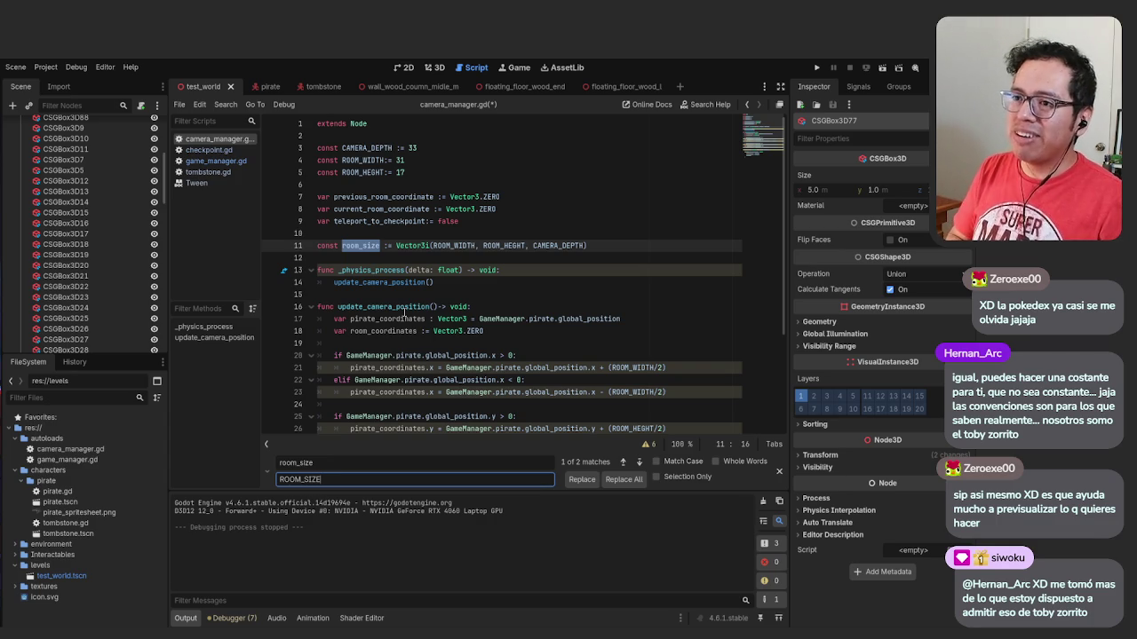
click(623, 483)
click(523, 366)
key(ctrl+s)
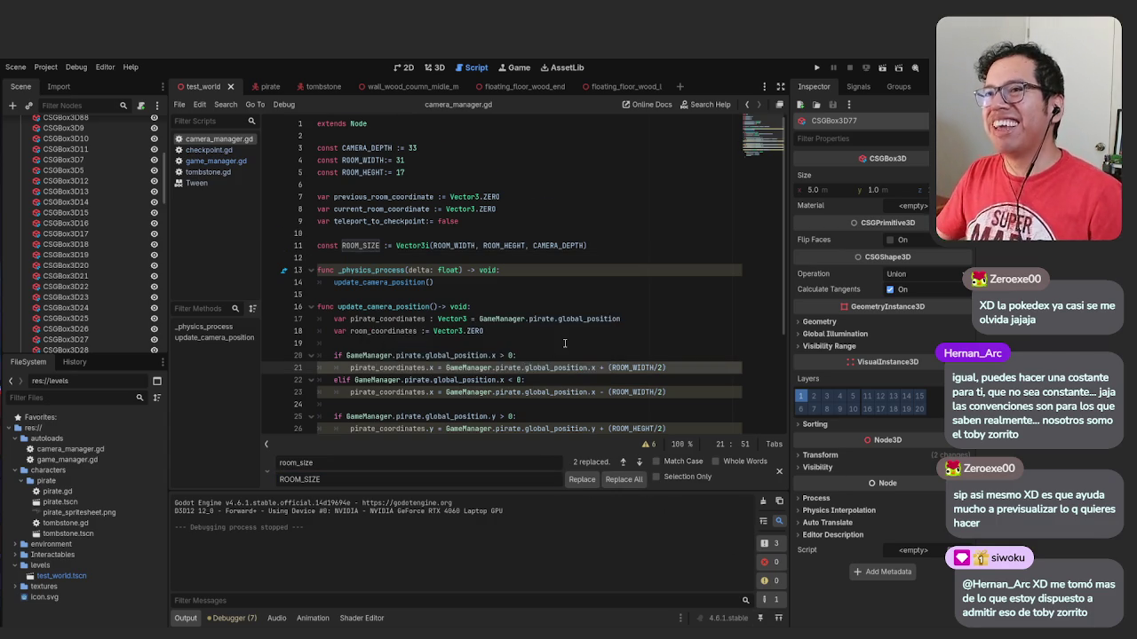
Move the ROOM_SIZE declaration up to sit directly below ROOM_HEIGHT
scroll(565, 343, down, 4)
scroll(565, 343, up, 2)
scroll(333, 189, up, 2)
drag(588, 245, 313, 245)
key(ctrl+x)
click(453, 172)
key(Return)
key(ctrl+v)
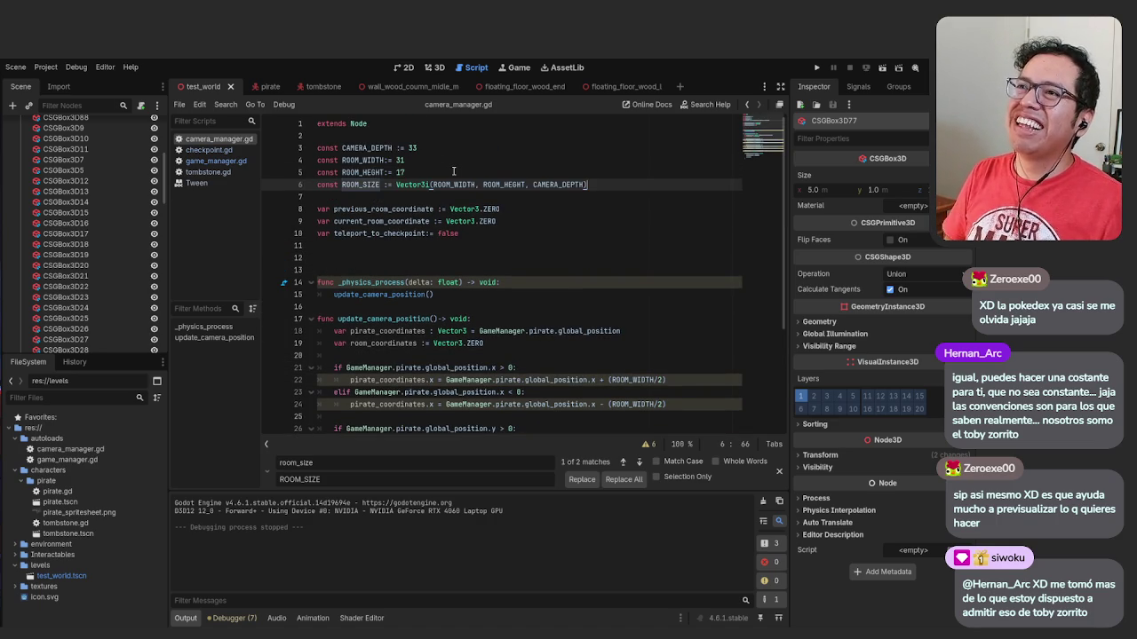
click(460, 167)
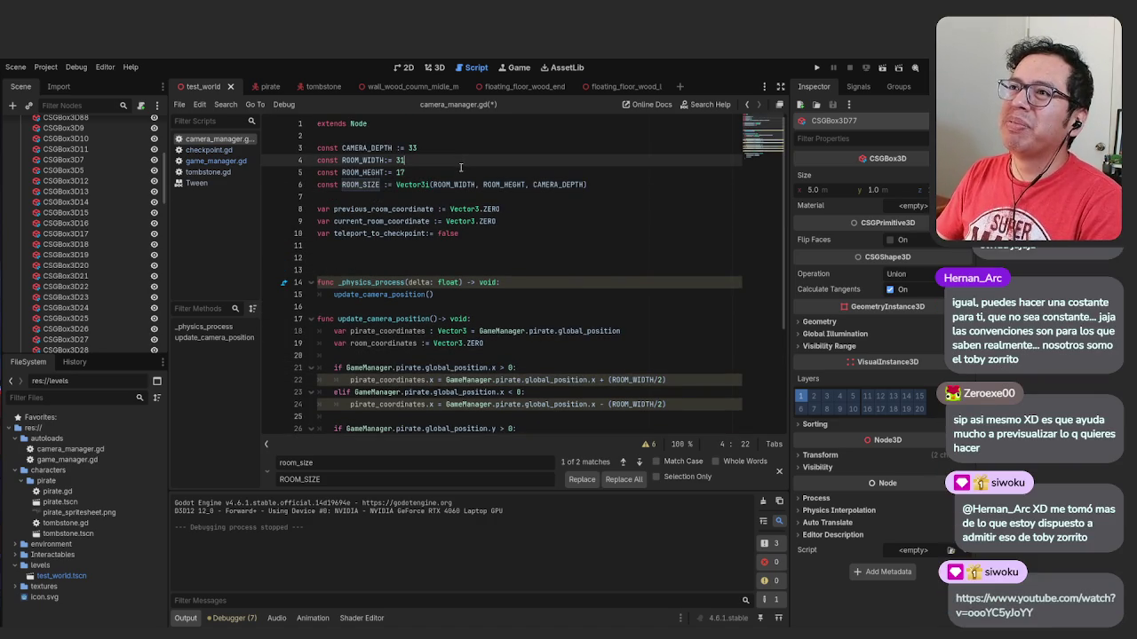
click(467, 172)
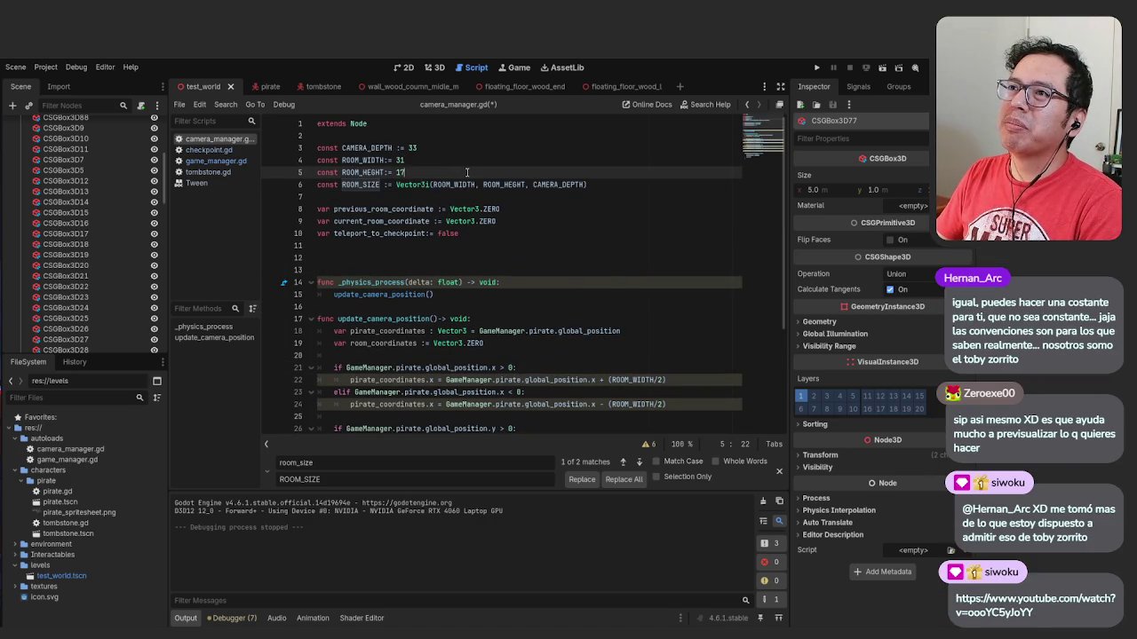
click(557, 221)
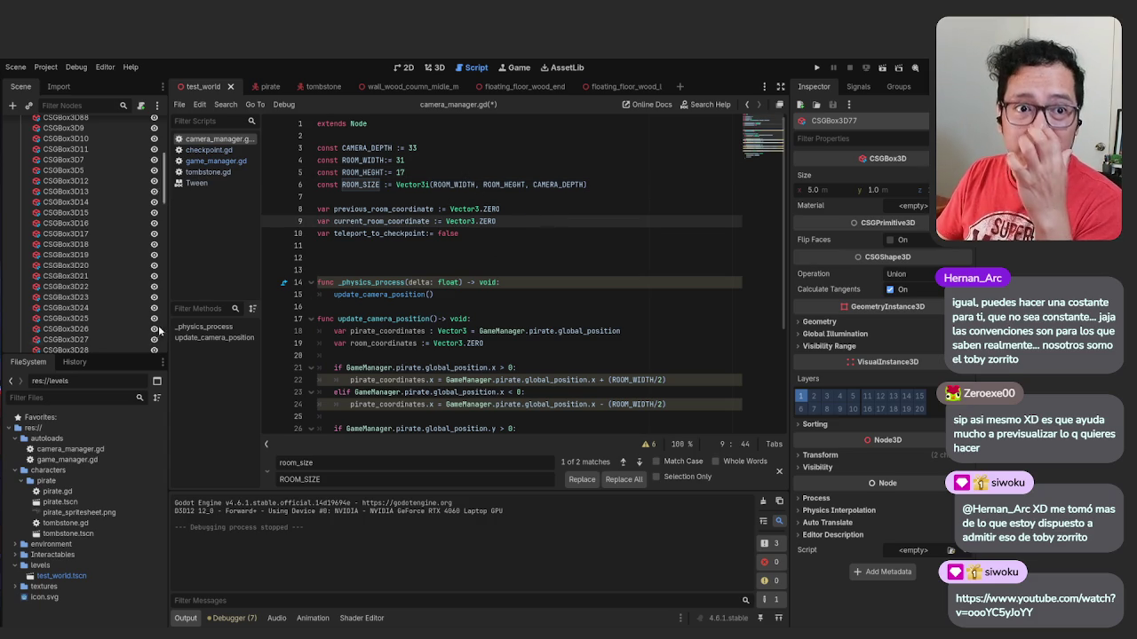
scroll(531, 354, down, 4)
click(549, 398)
click(578, 359)
click(581, 345)
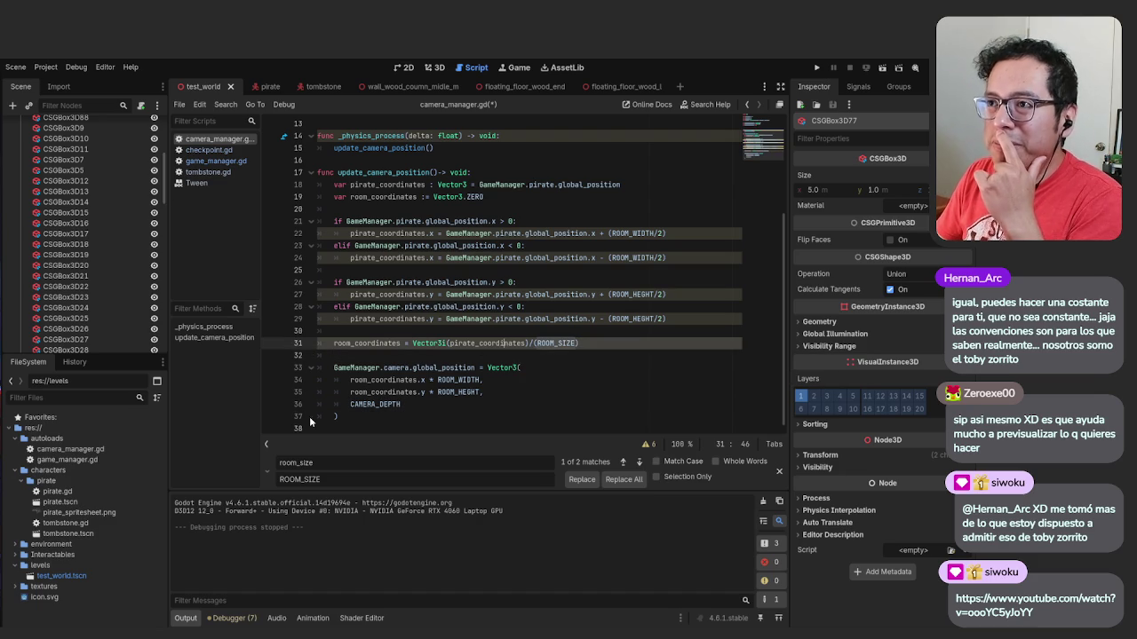
scroll(455, 369, up, 4)
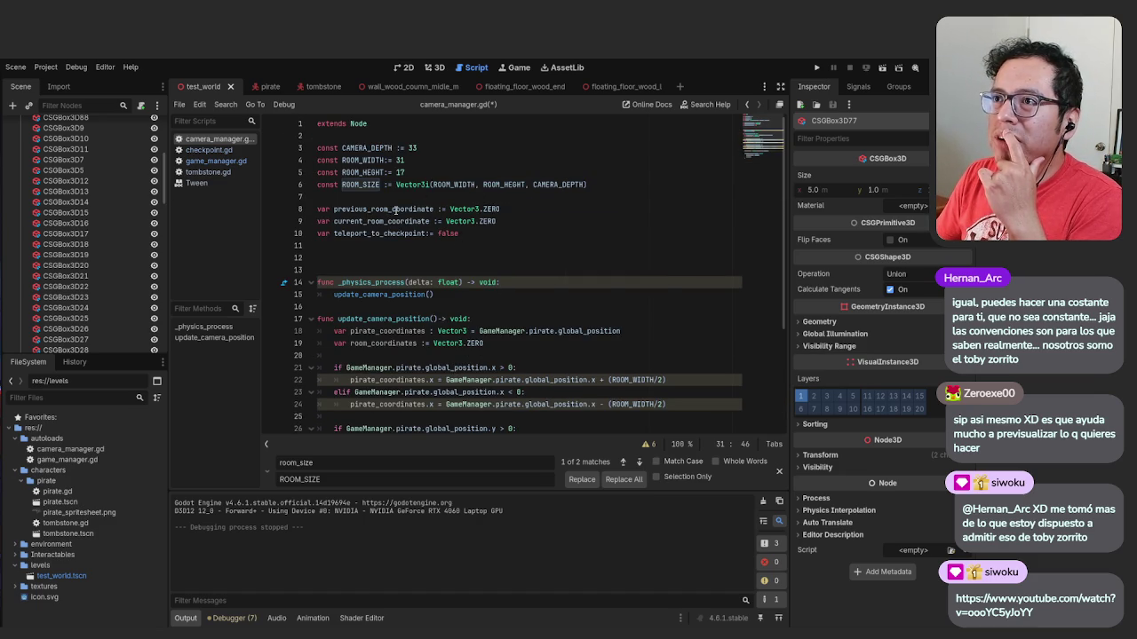
scroll(442, 252, down, 4)
scroll(474, 344, up, 2)
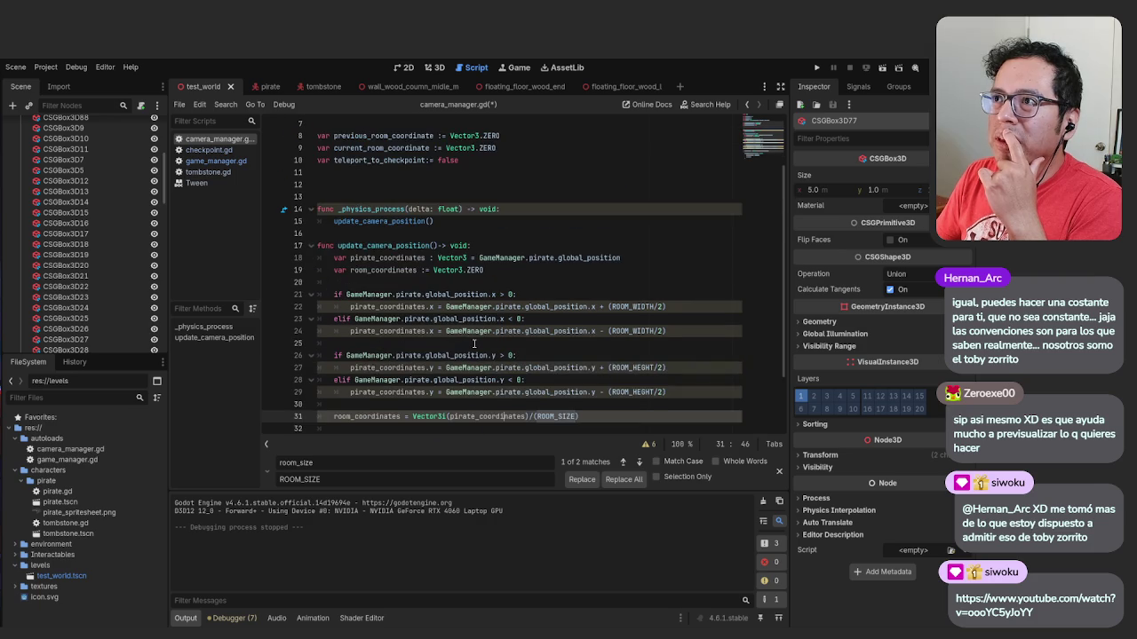
scroll(474, 344, up, 3)
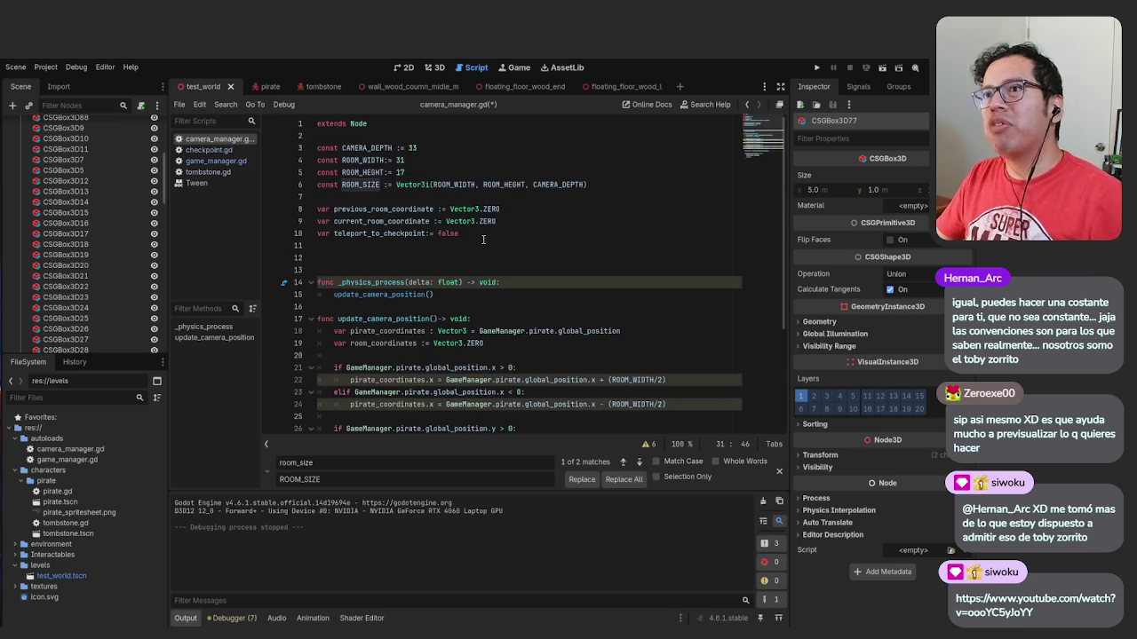
mouse_move(524, 222)
mouse_down()
mouse_move(338, 222)
mouse_move(316, 209)
mouse_up()
key(BackSpace)
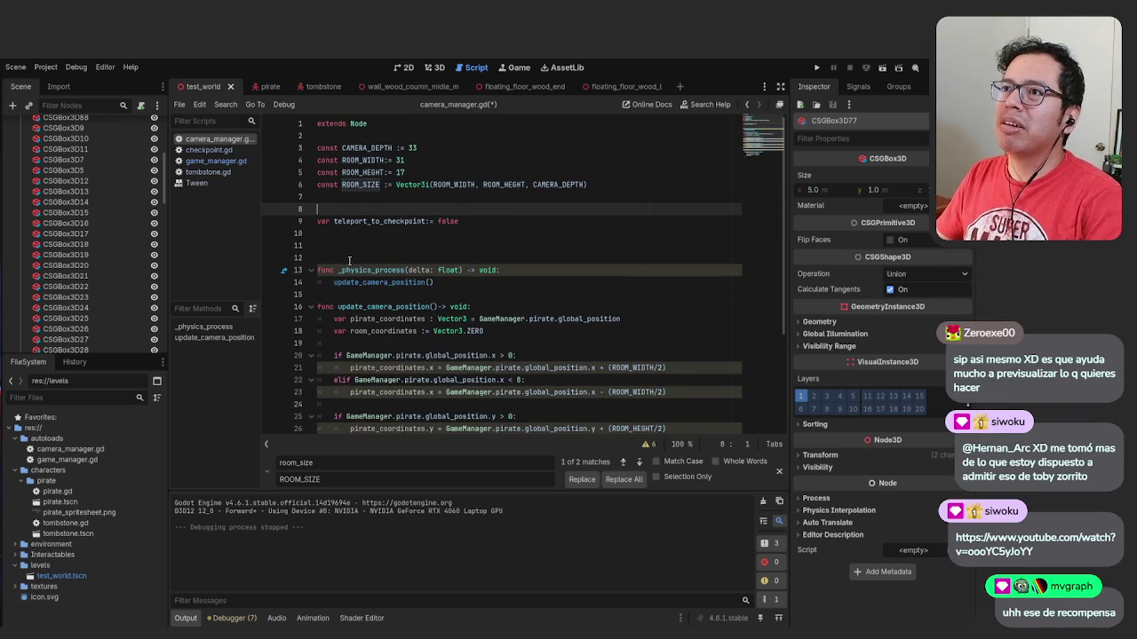
key(Delete)
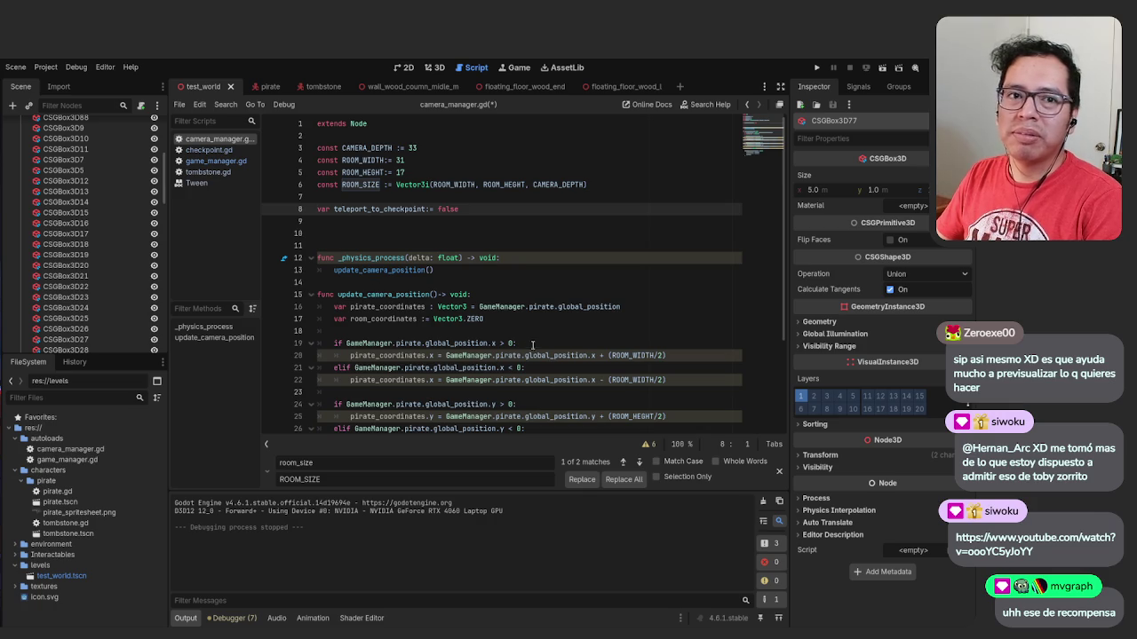
scroll(533, 344, down, 1)
click(560, 282)
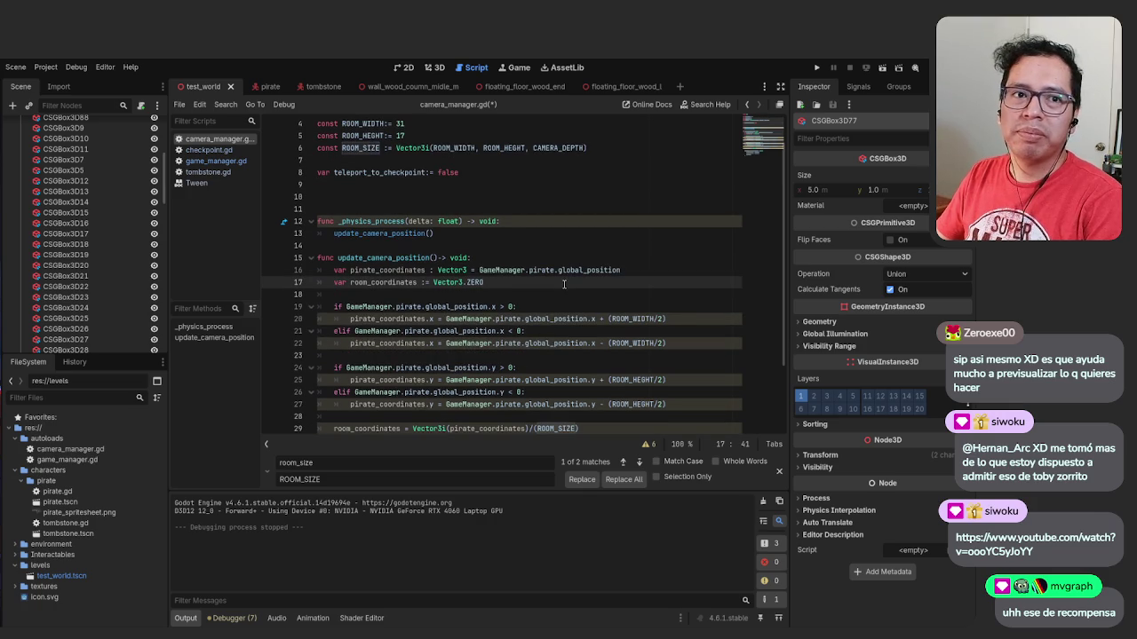
text(var previous_room_coordinate := Vector3.ZERO var current_room_coordinate := Vector3.ZERO)
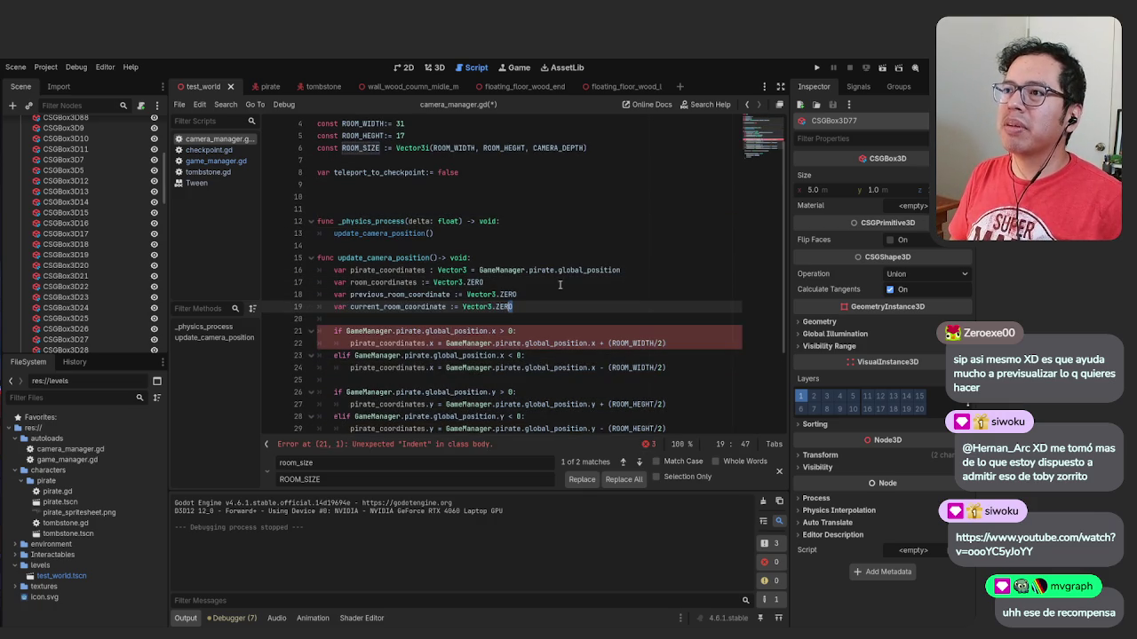
key(Home)
key(Tab)
key(ctrl+s)
key(Up)
key(Down)
key(Down)
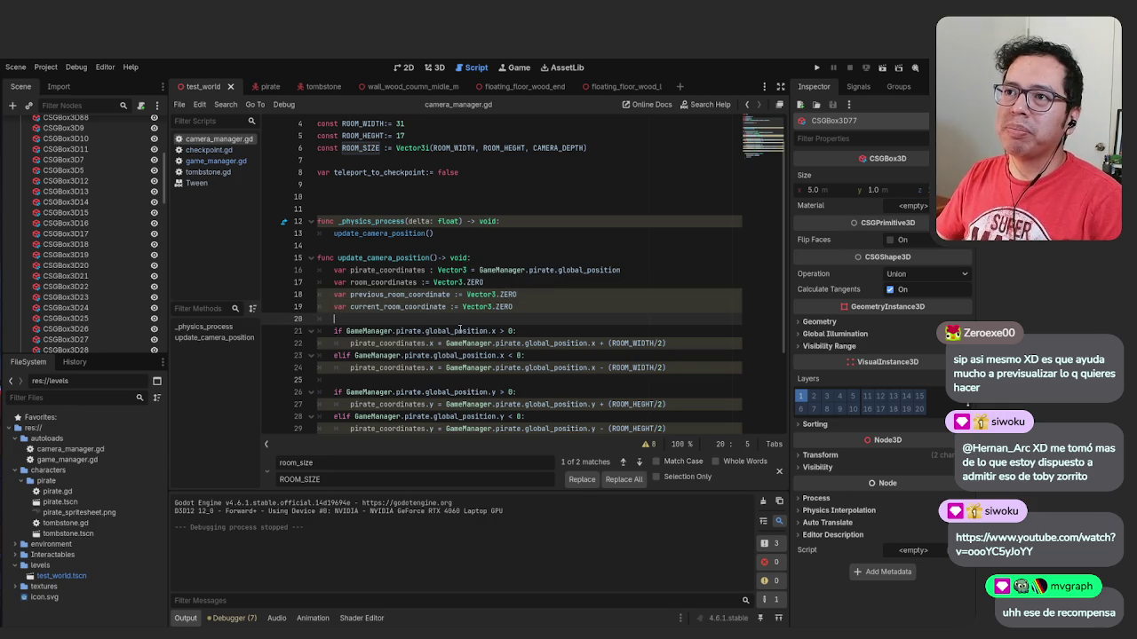
click(369, 282)
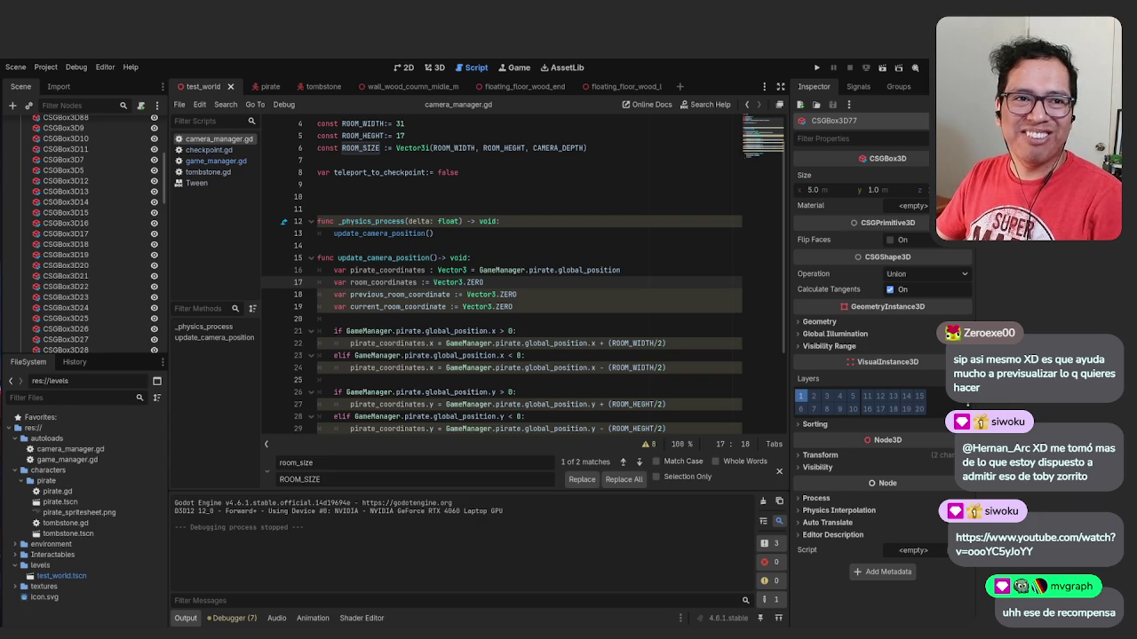
key(alt+Tab)
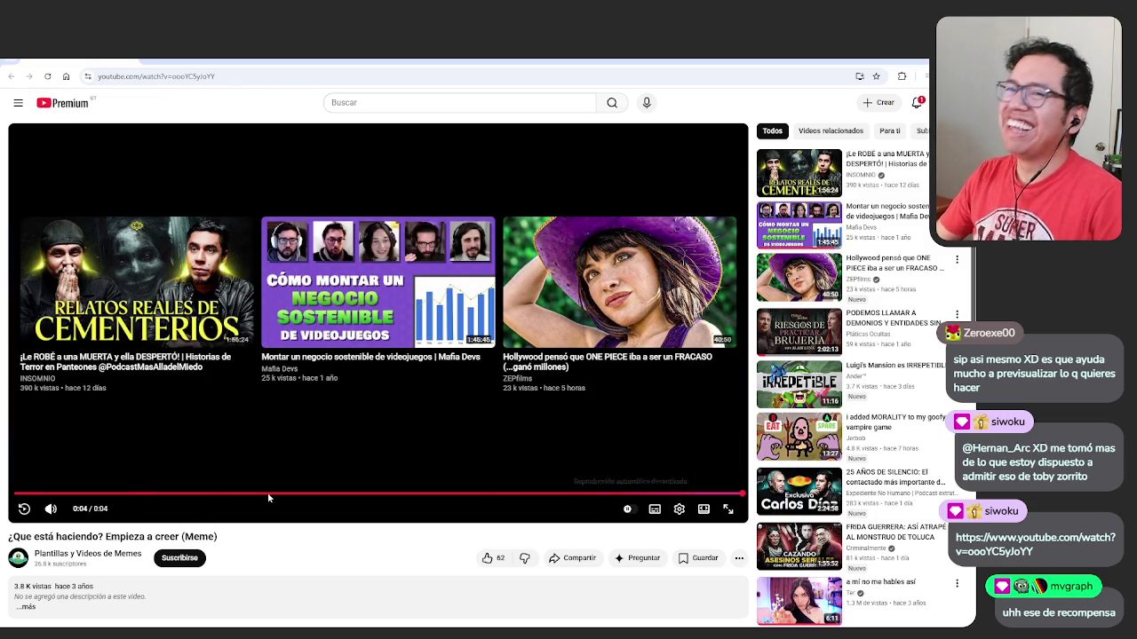
Replay the meme video twice and like it
click(25, 509)
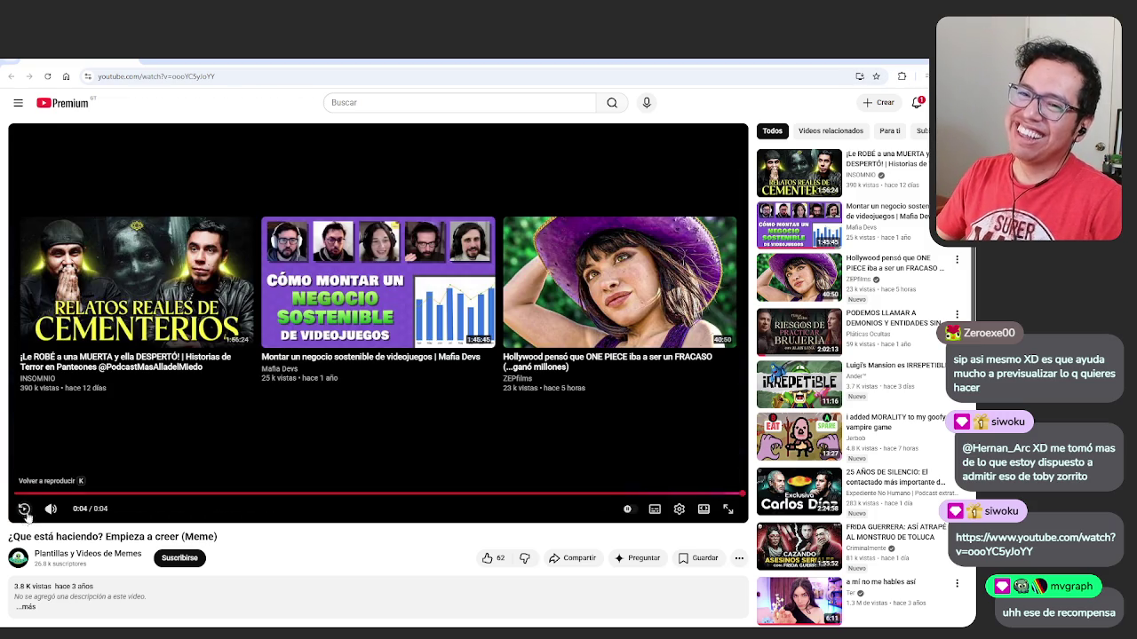
click(25, 508)
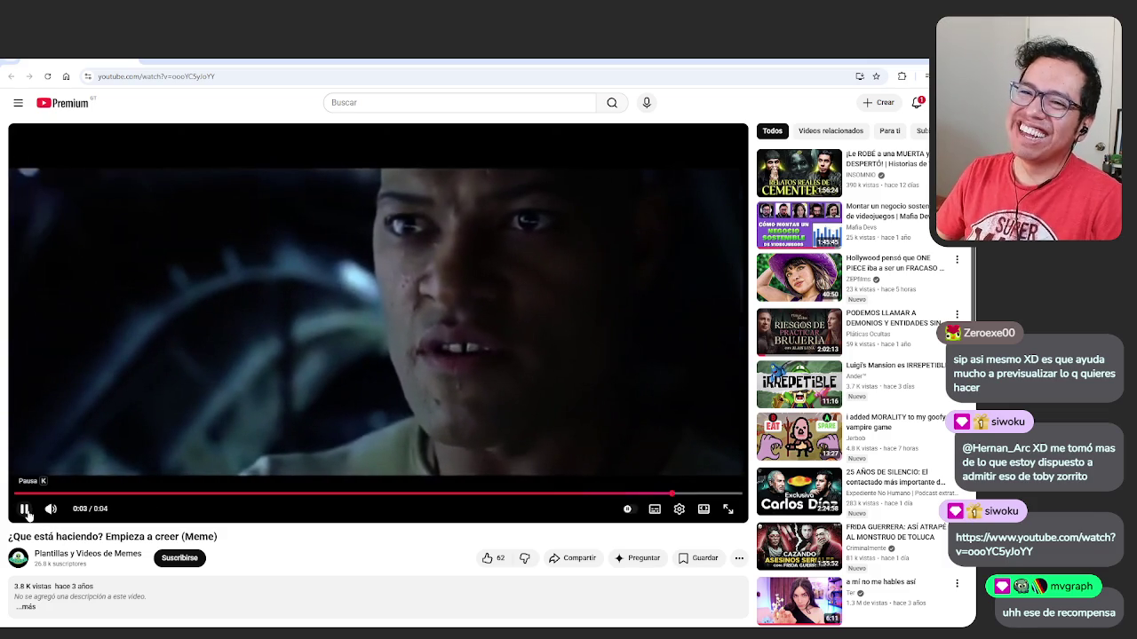
click(498, 561)
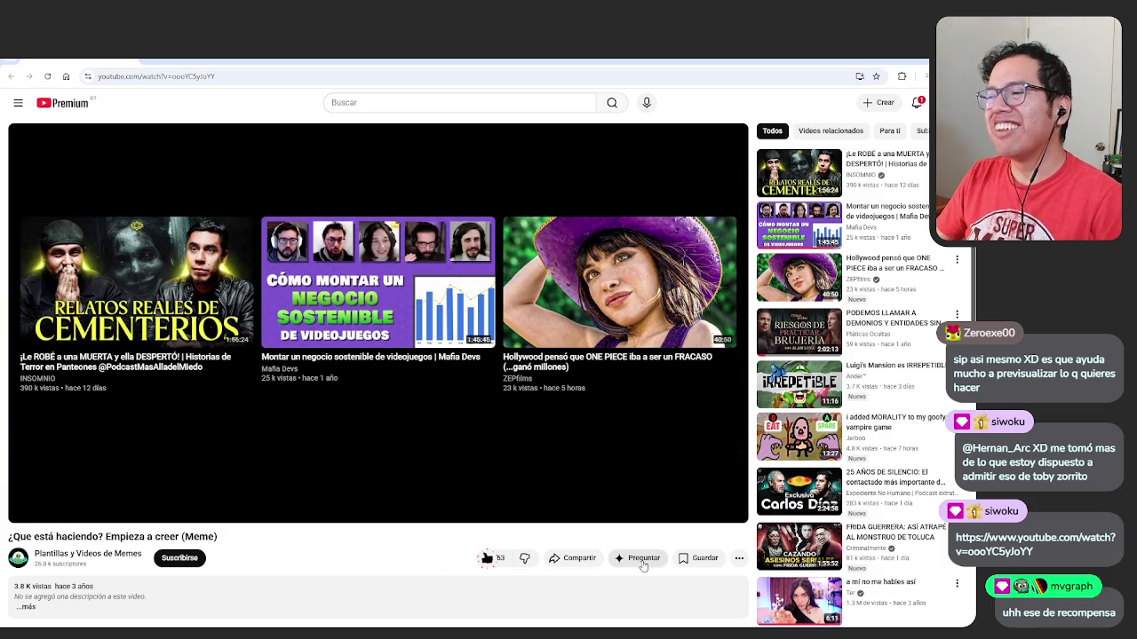
Save the video to a new playlist named 'Meme', then return to Godot
click(702, 558)
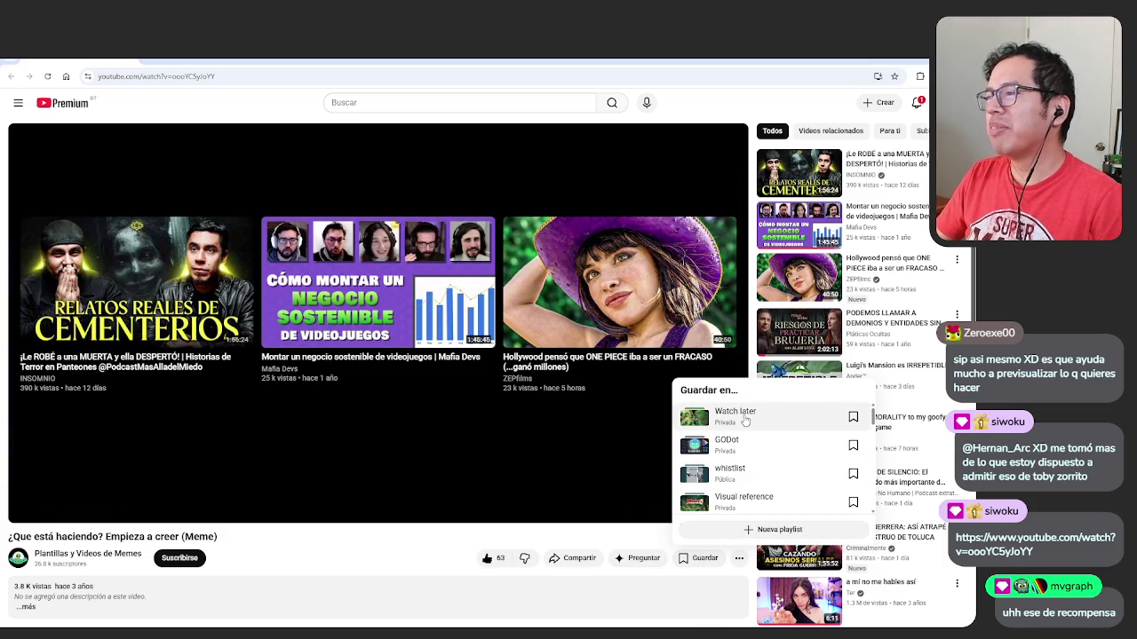
click(775, 529)
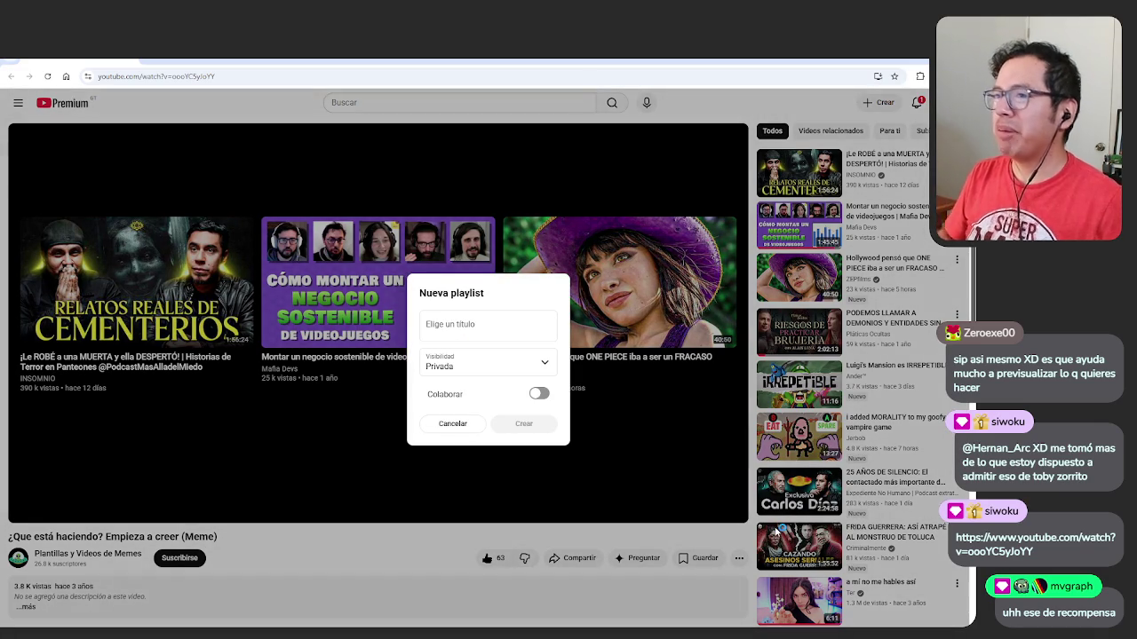
click(464, 325)
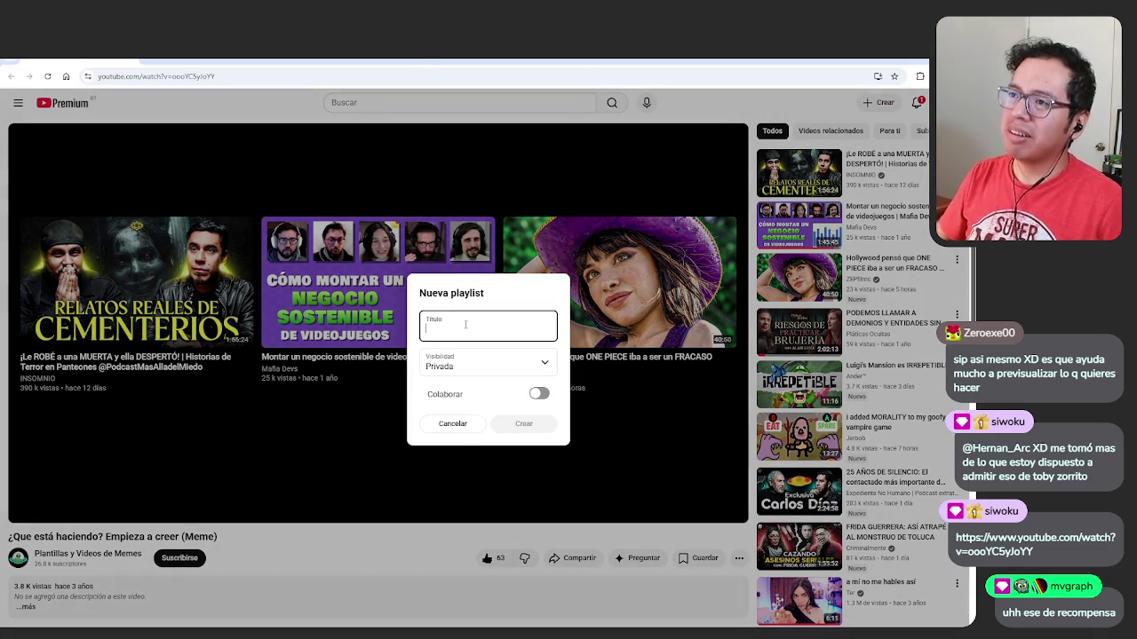
text(Meme)
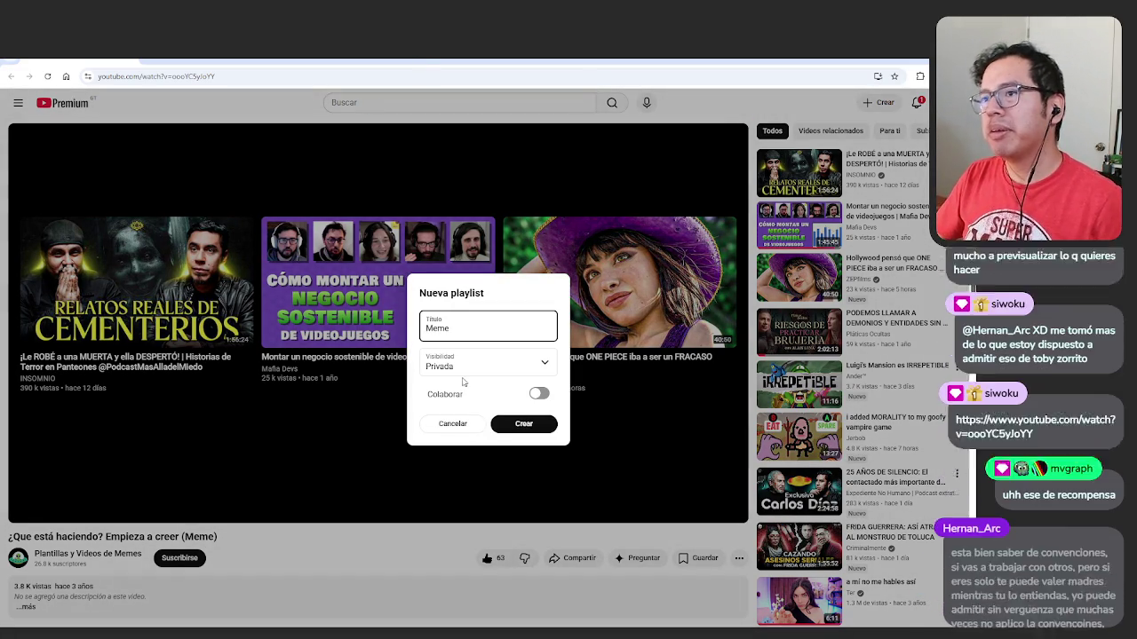
click(511, 424)
key(alt+Tab)
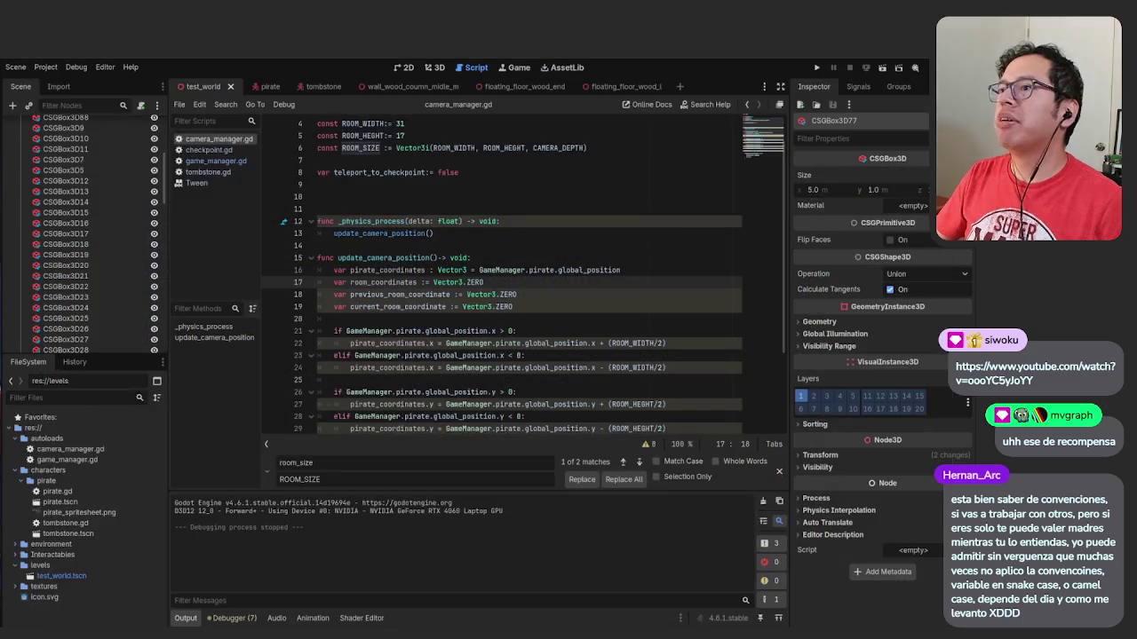
scroll(548, 382, down, 3)
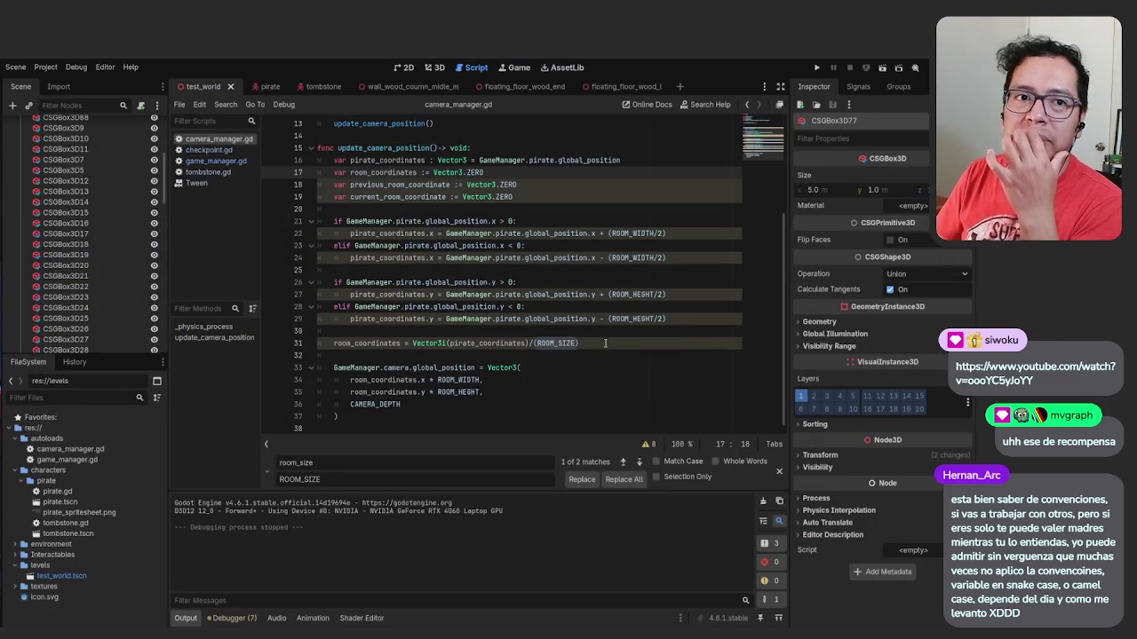
scroll(556, 357, up, 4)
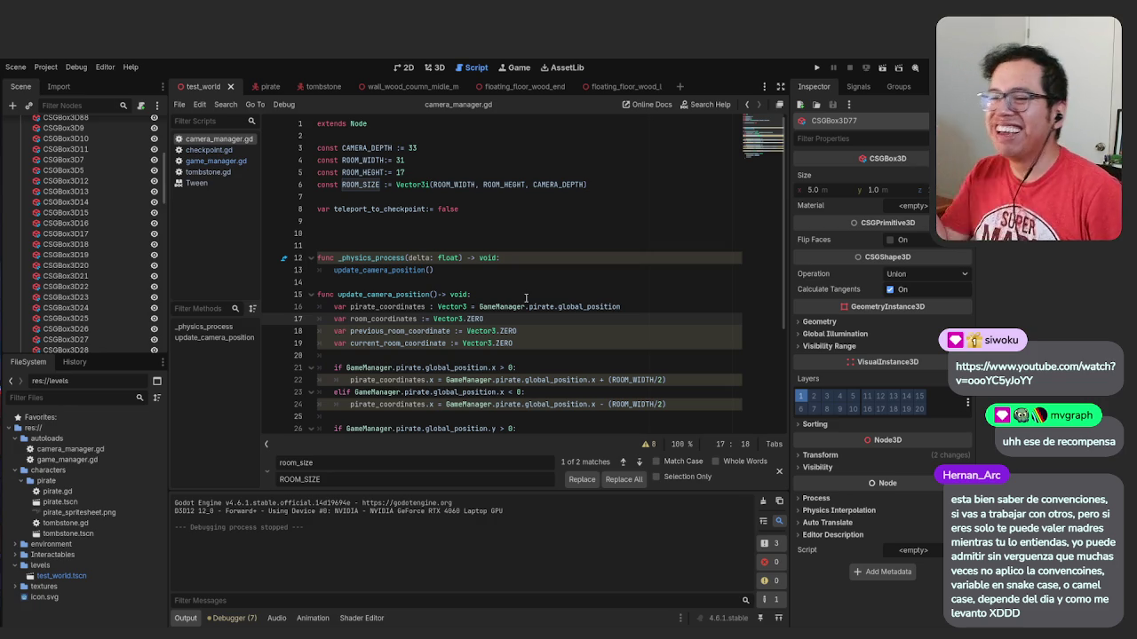
scroll(533, 306, down, 4)
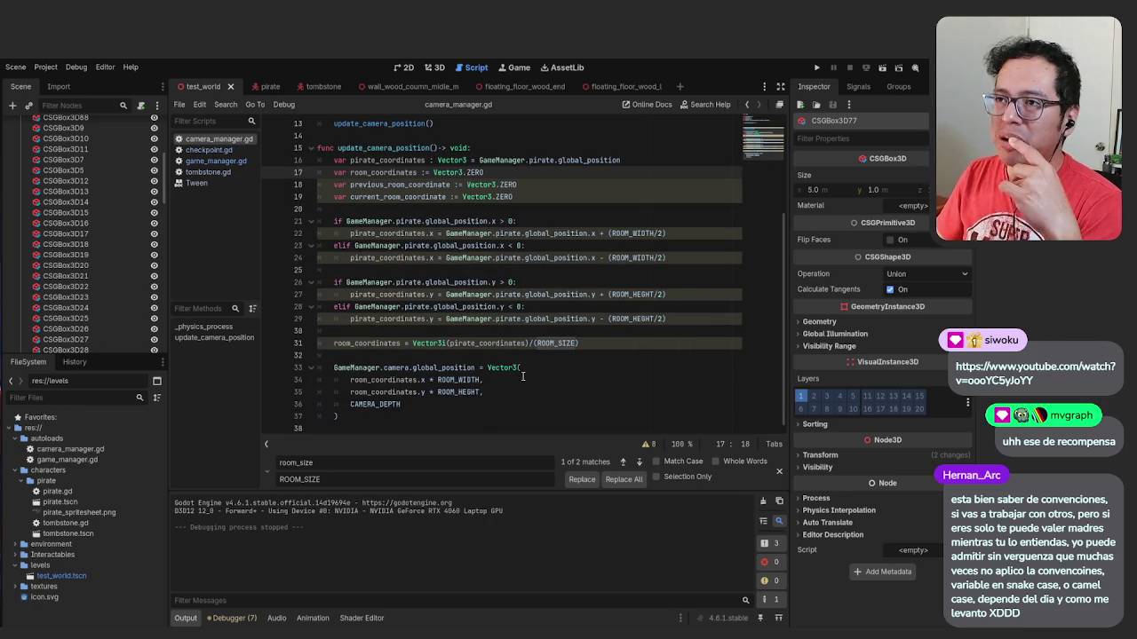
click(484, 418)
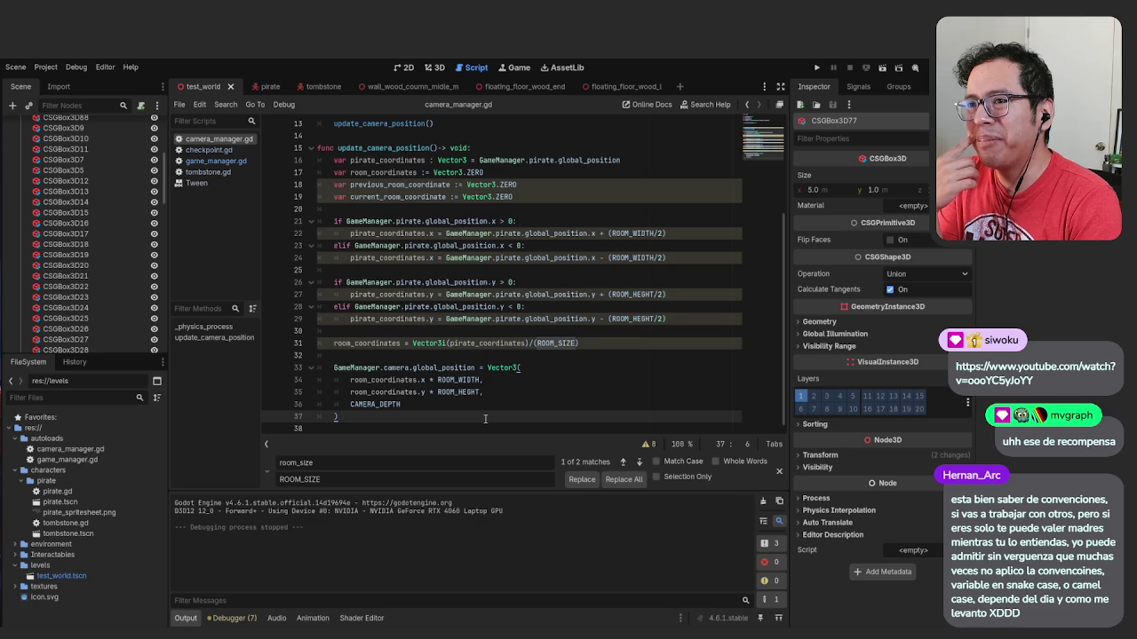
Delete the empty line 38 and the extra blank lines above _physics_process
key(Down)
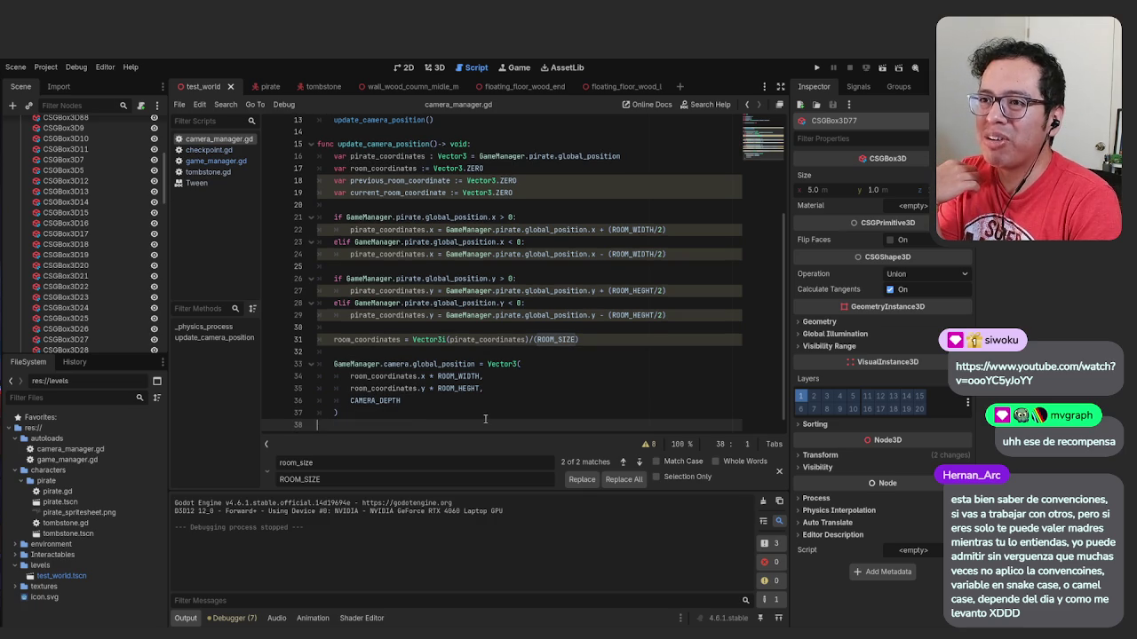
key(Up)
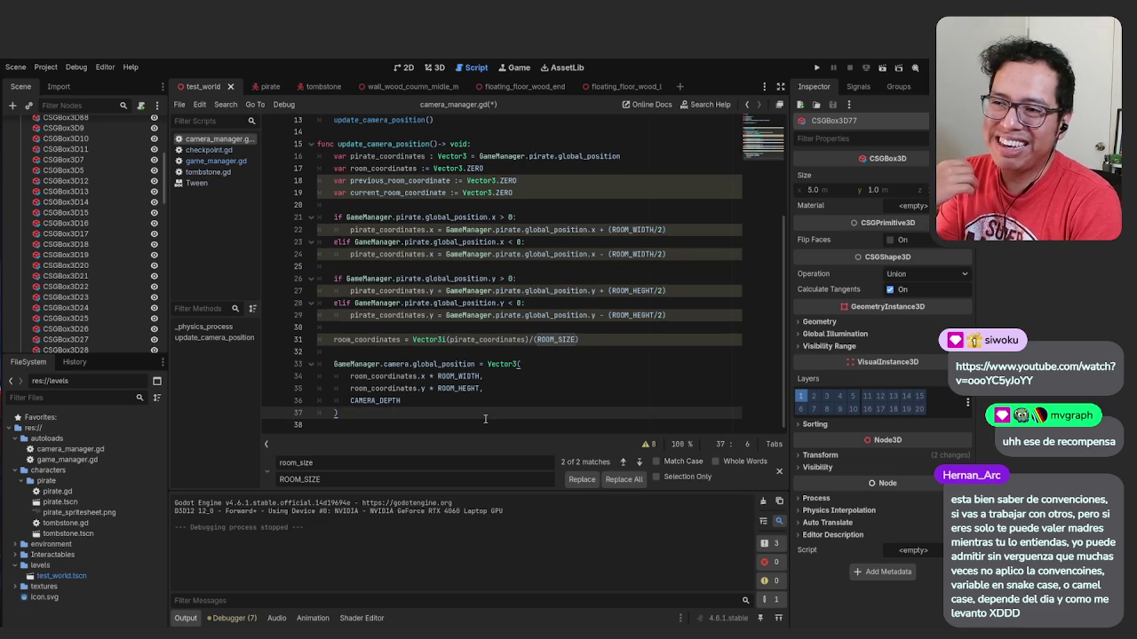
key(Up)
key(Up)
key(Up)
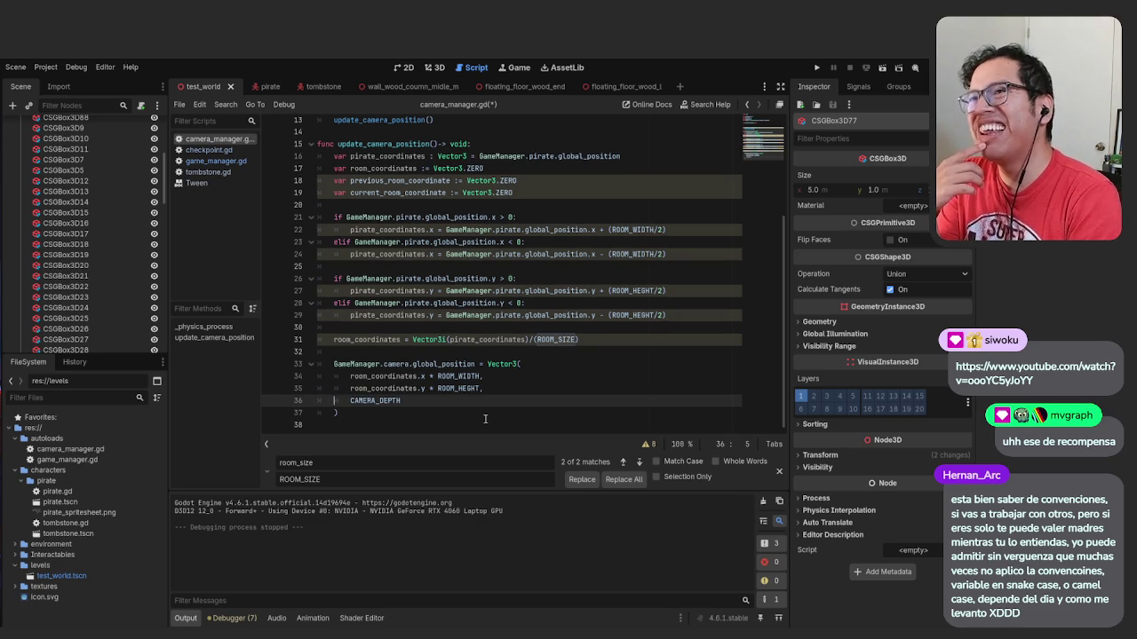
key(Down)
key(Down)
key(Down)
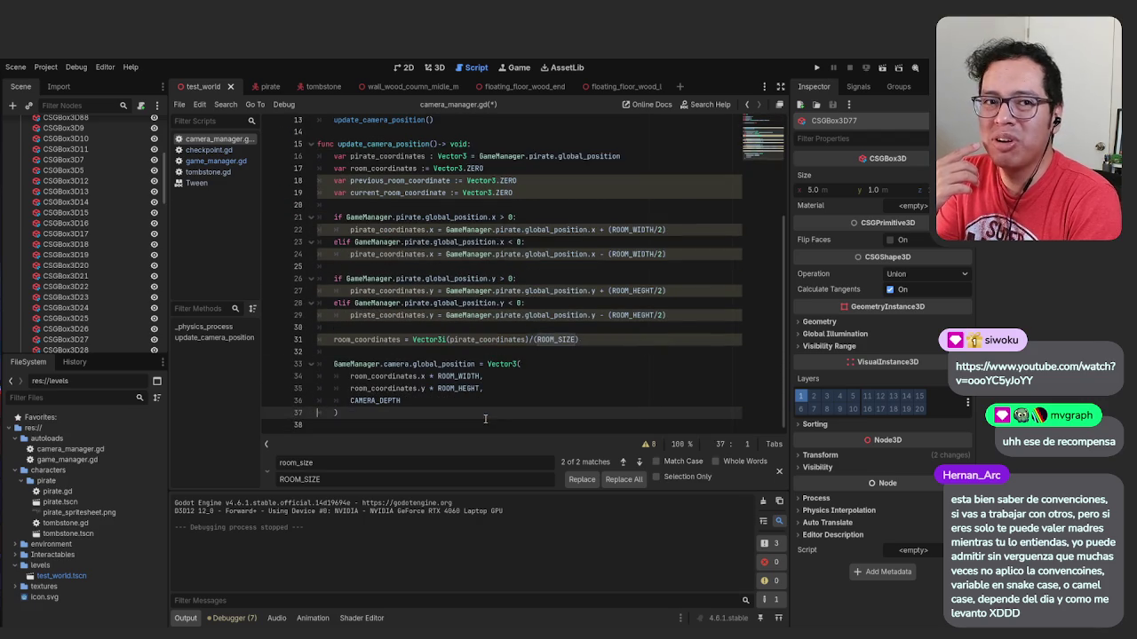
key(BackSpace)
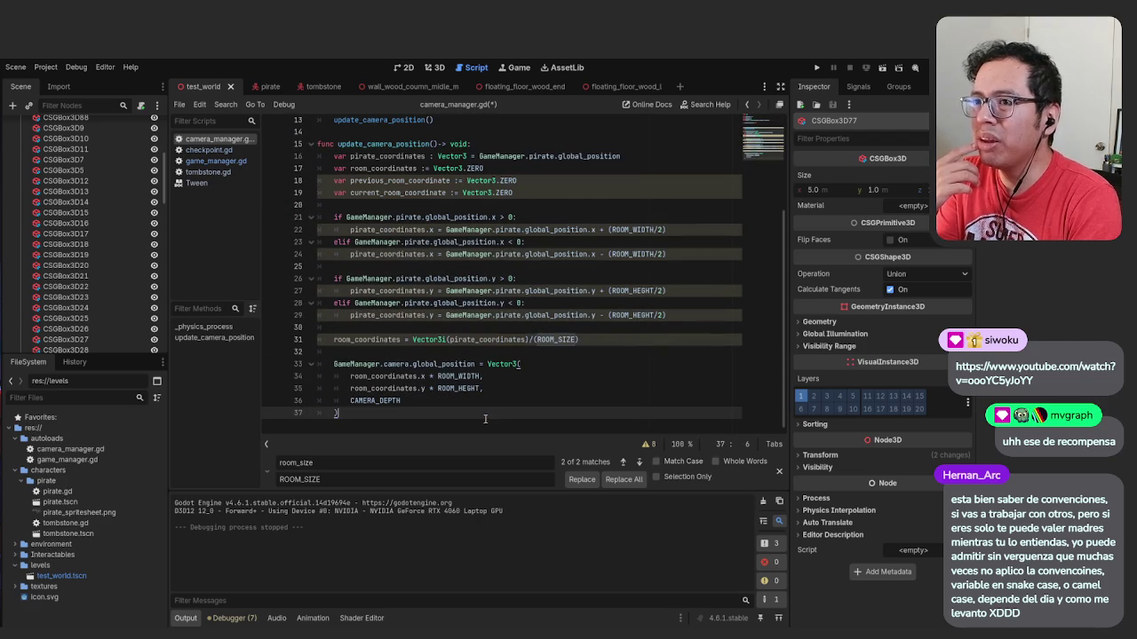
key(Up)
key(Up)
key(Up)
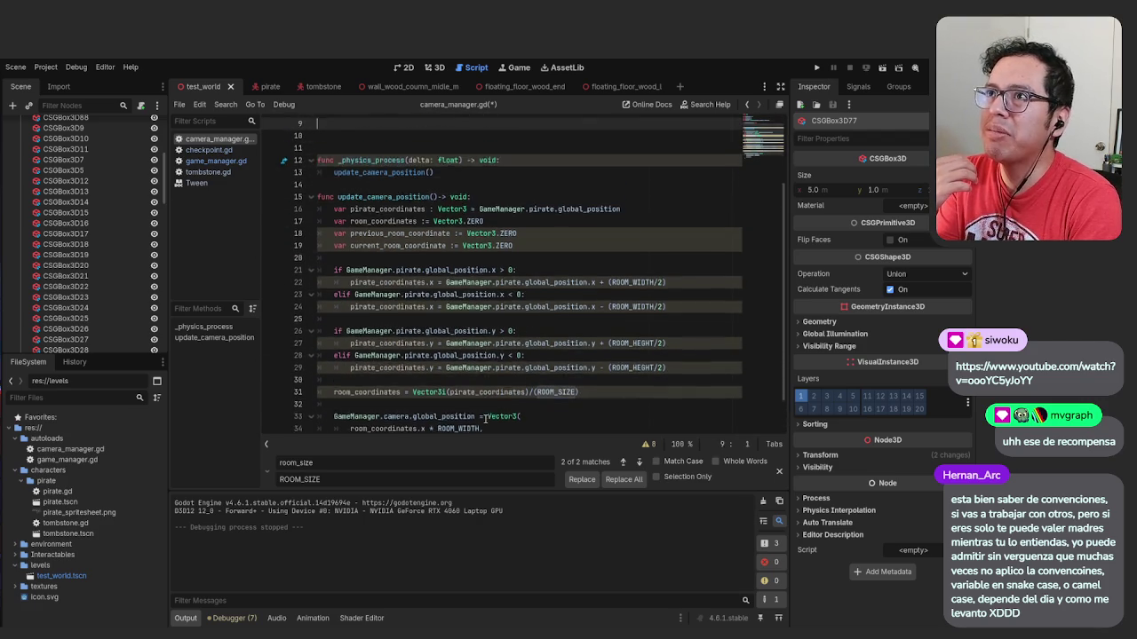
key(Down)
key(Down)
key(Down)
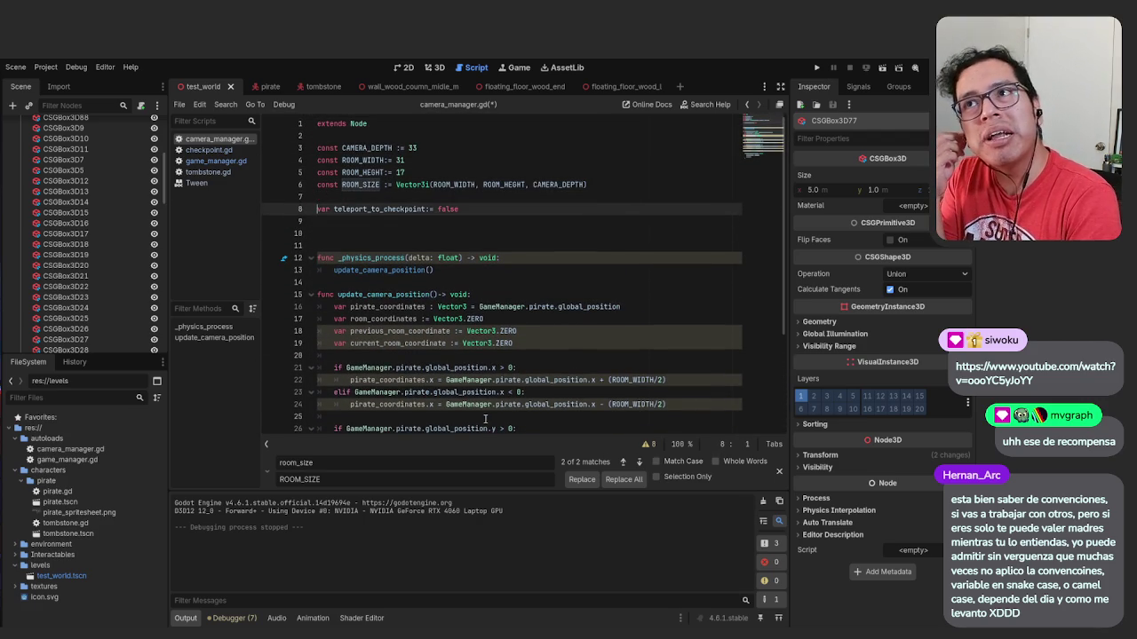
key(Down)
key(Down)
key(Down)
key(Up)
key(Up)
key(Up)
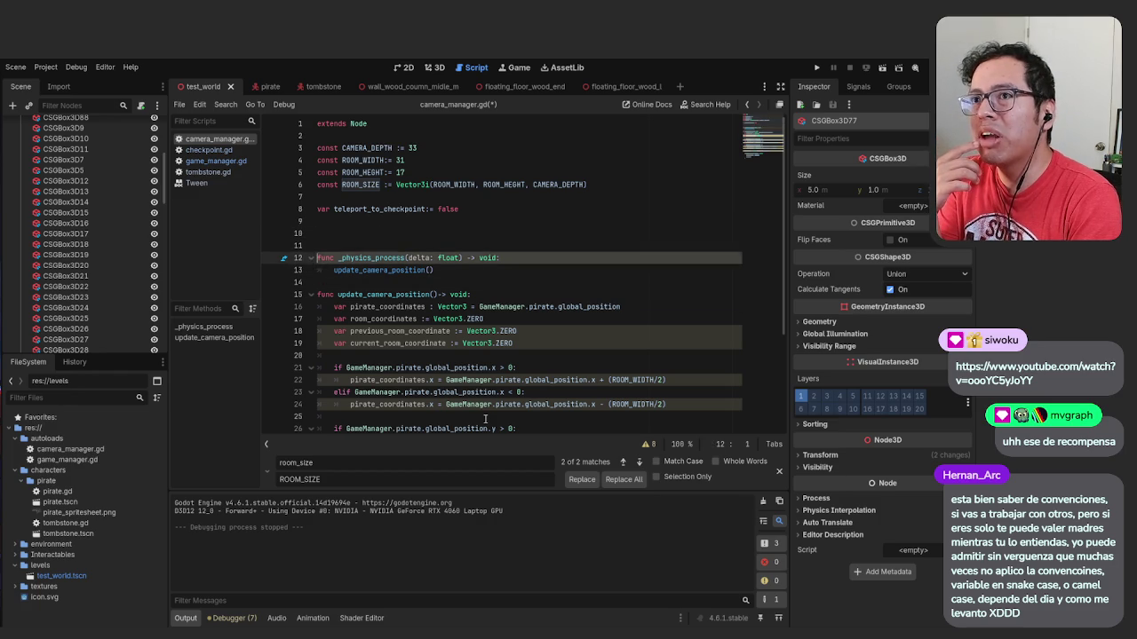
key(BackSpace)
key(BackSpace)
Remove the trailing empty line at the end of camera_manager.gd
key(Down)
key(Down)
key(Down)
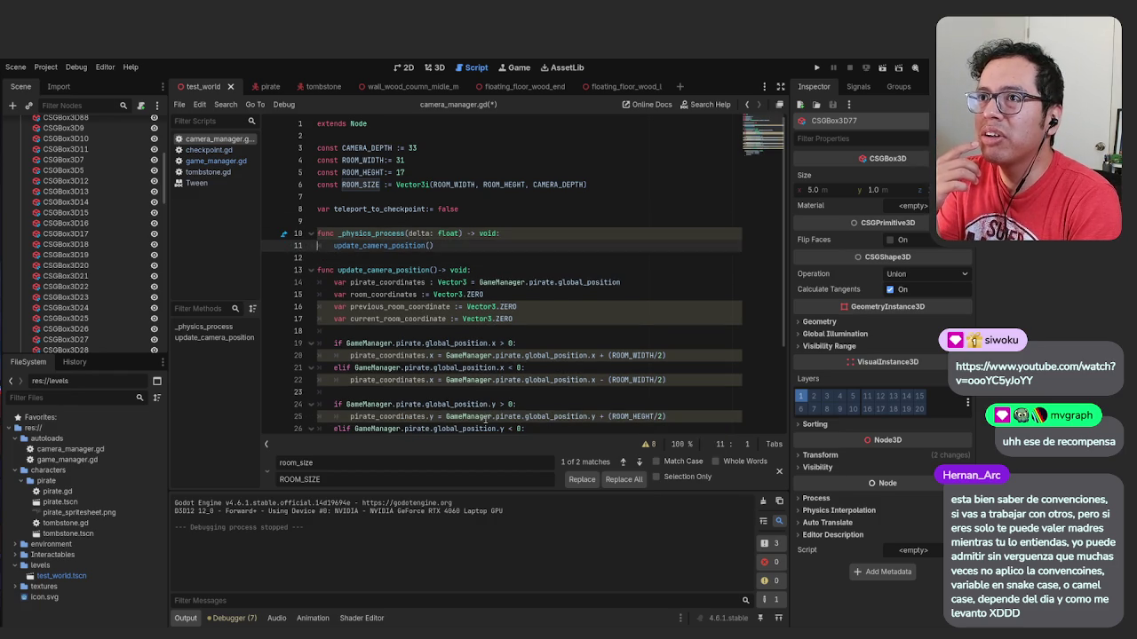
key(Down)
key(Down)
key(Down)
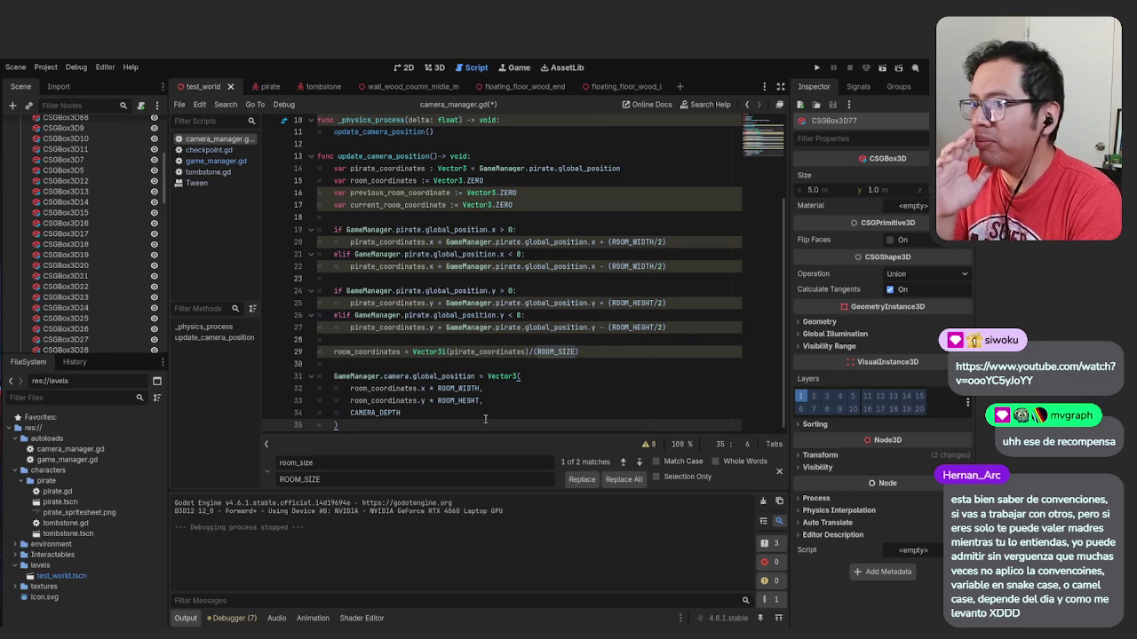
key(Down)
key(BackSpace)
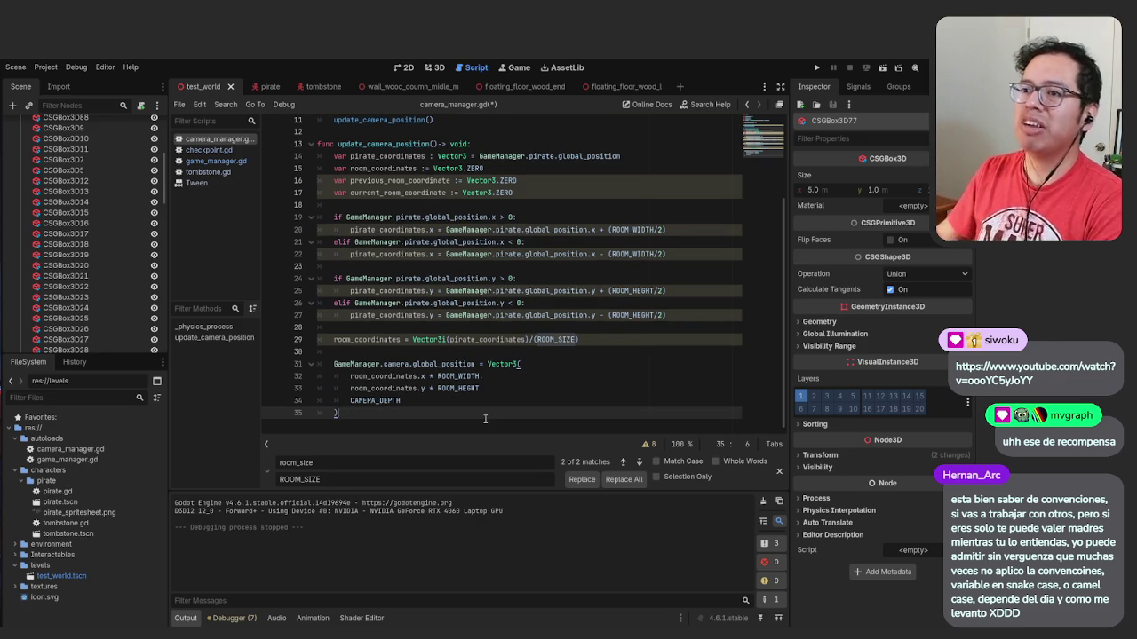
scroll(514, 341, up, 2)
scroll(514, 342, up, 3)
scroll(513, 333, down, 5)
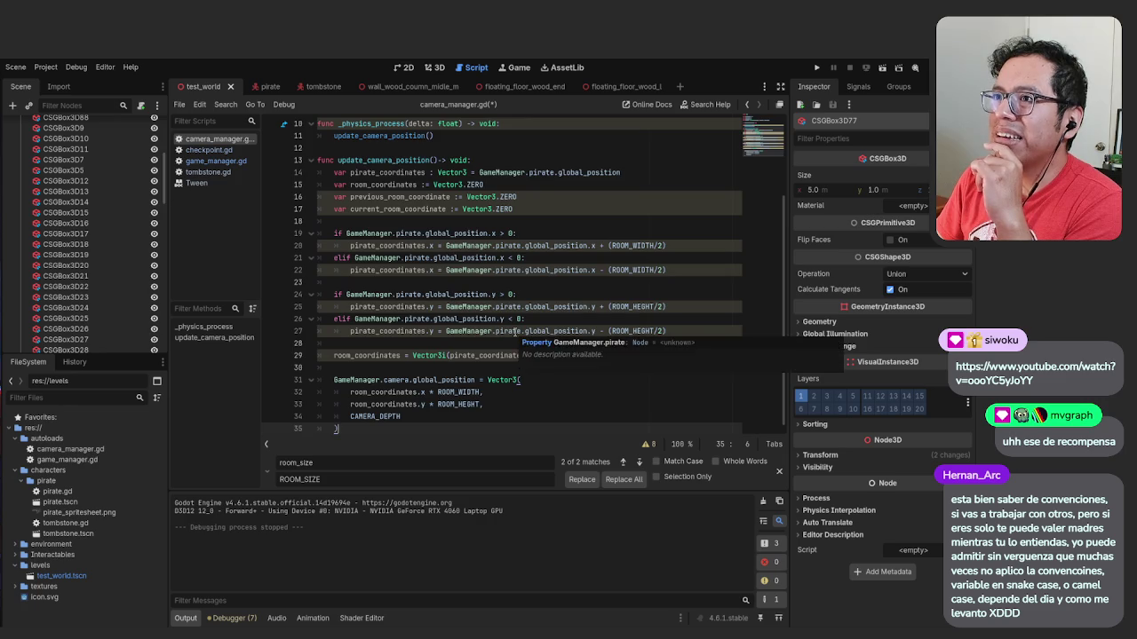
scroll(514, 331, up, 3)
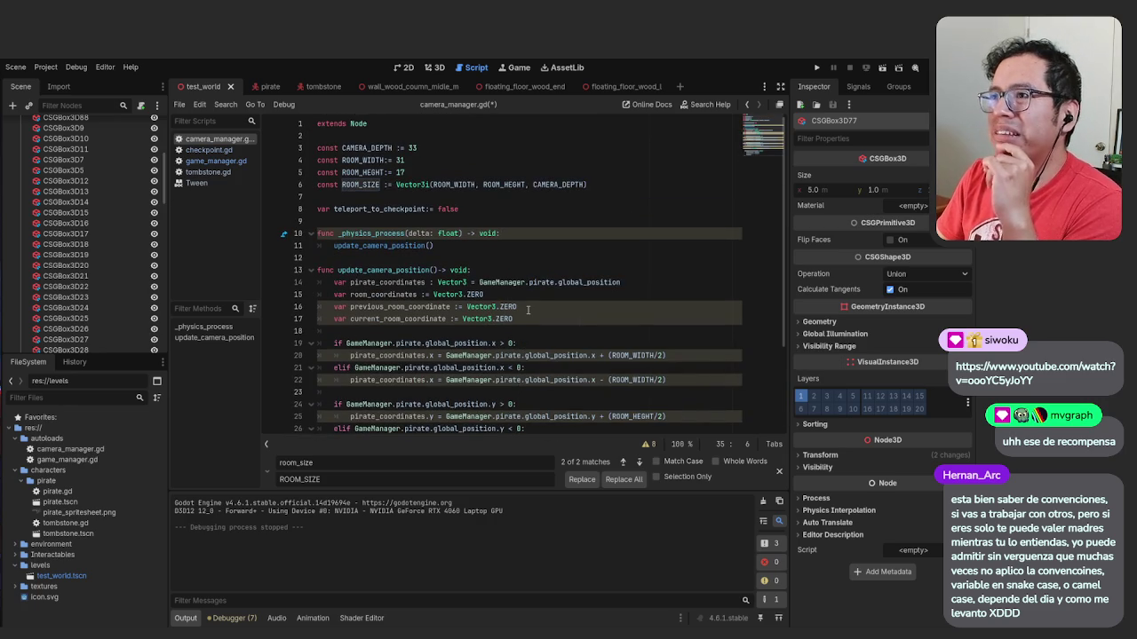
Review the script and put the caret on the blank line after the room_coordinates calculation
click(527, 316)
scroll(534, 323, down, 3)
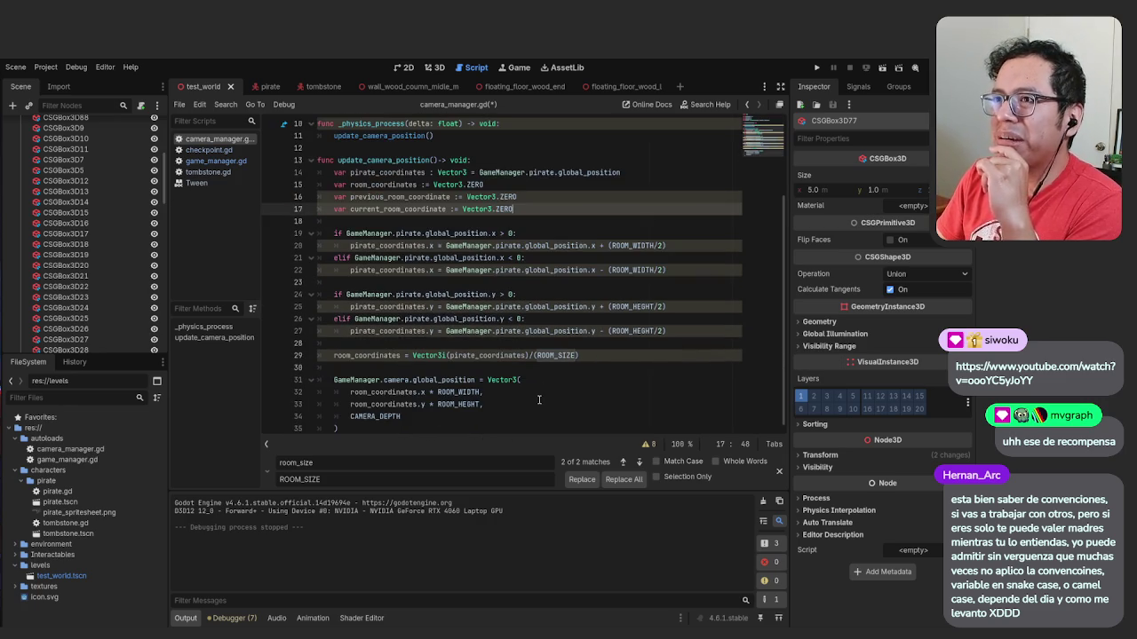
click(489, 426)
scroll(474, 330, up, 3)
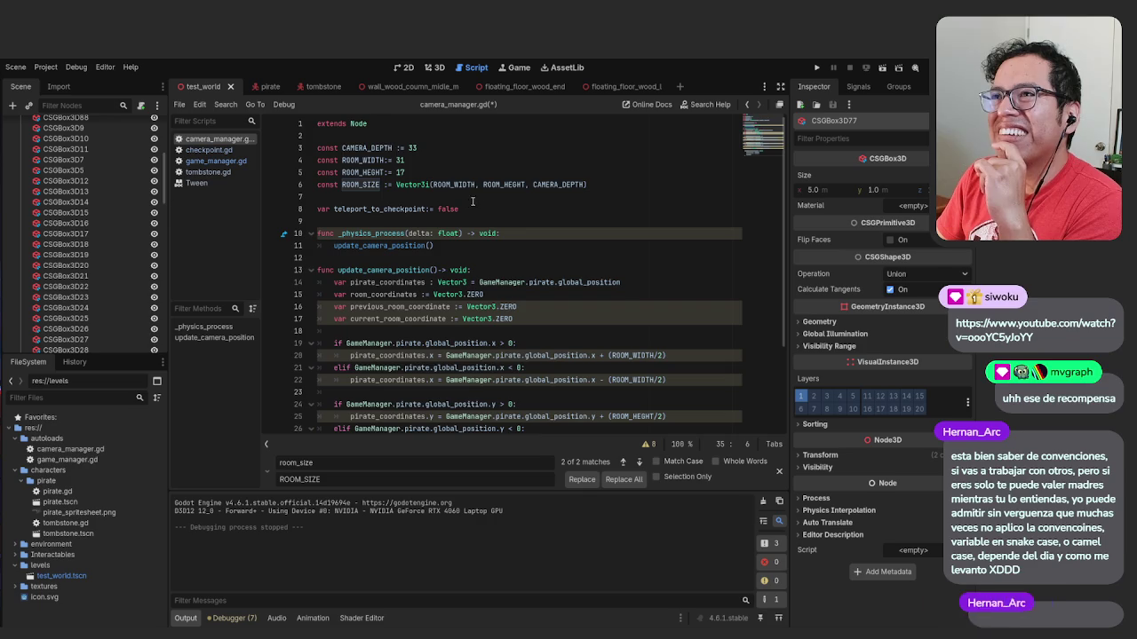
scroll(466, 320, down, 3)
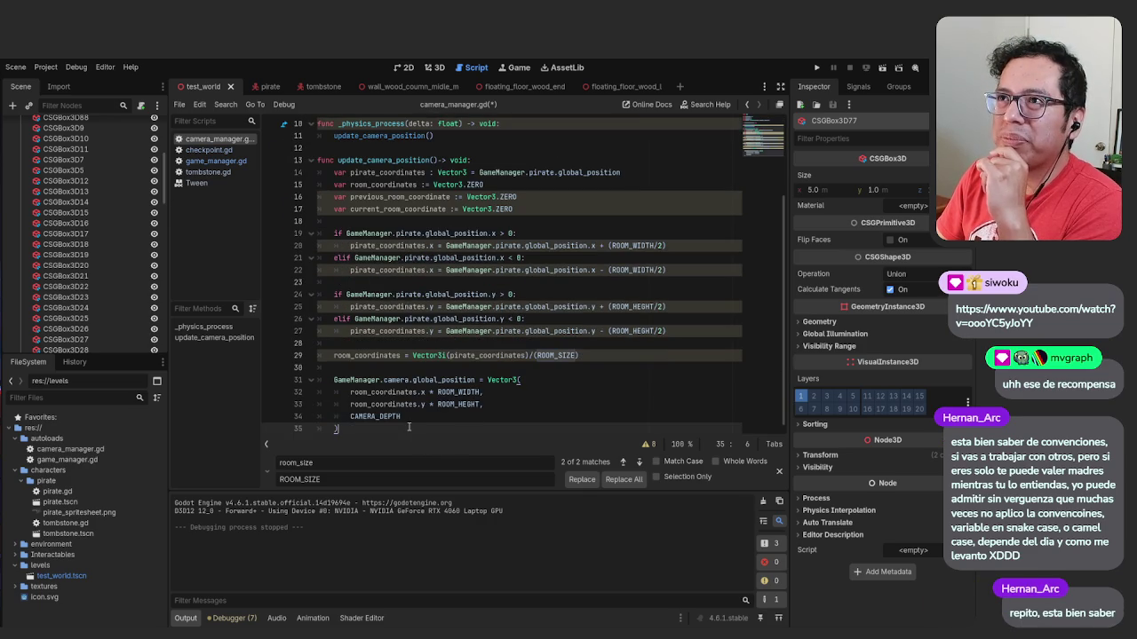
scroll(435, 430, down, 1)
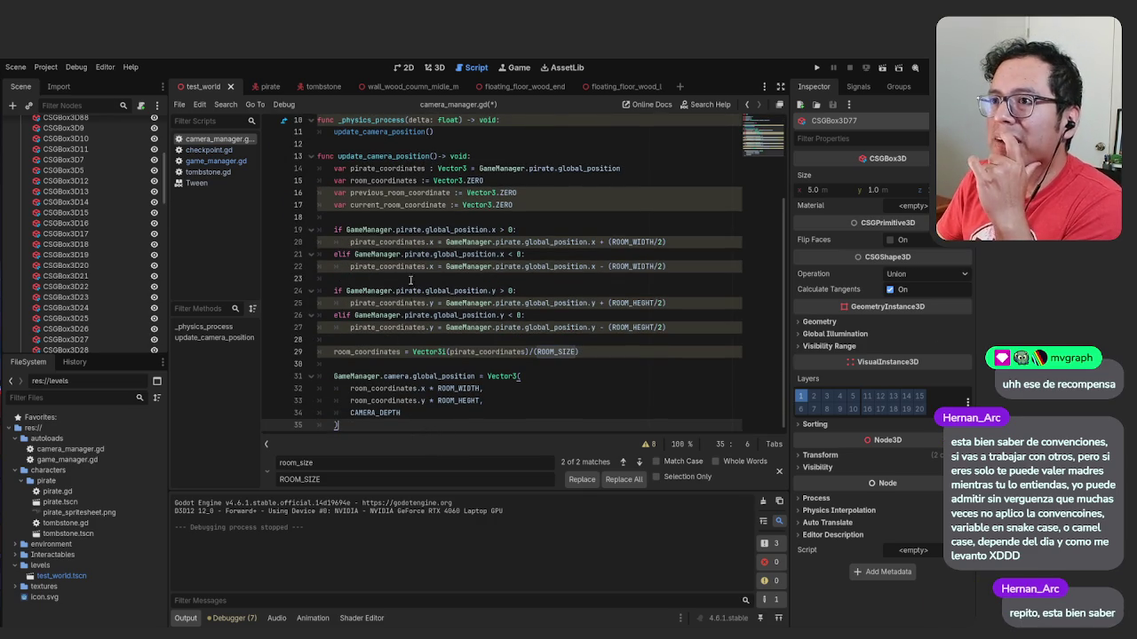
key(Return)
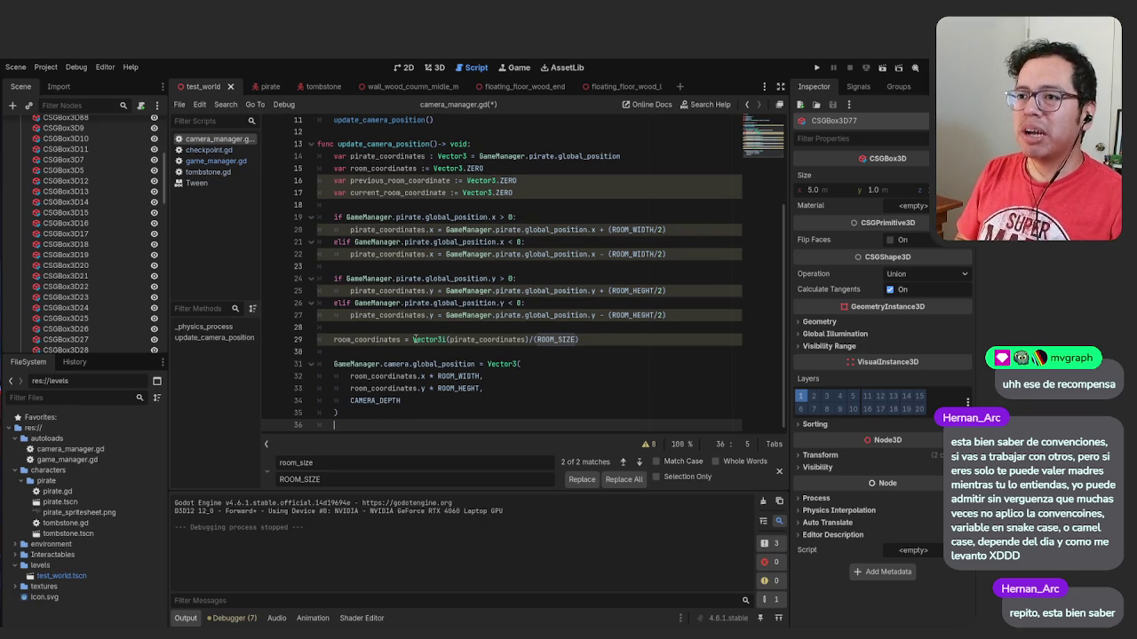
key(BackSpace)
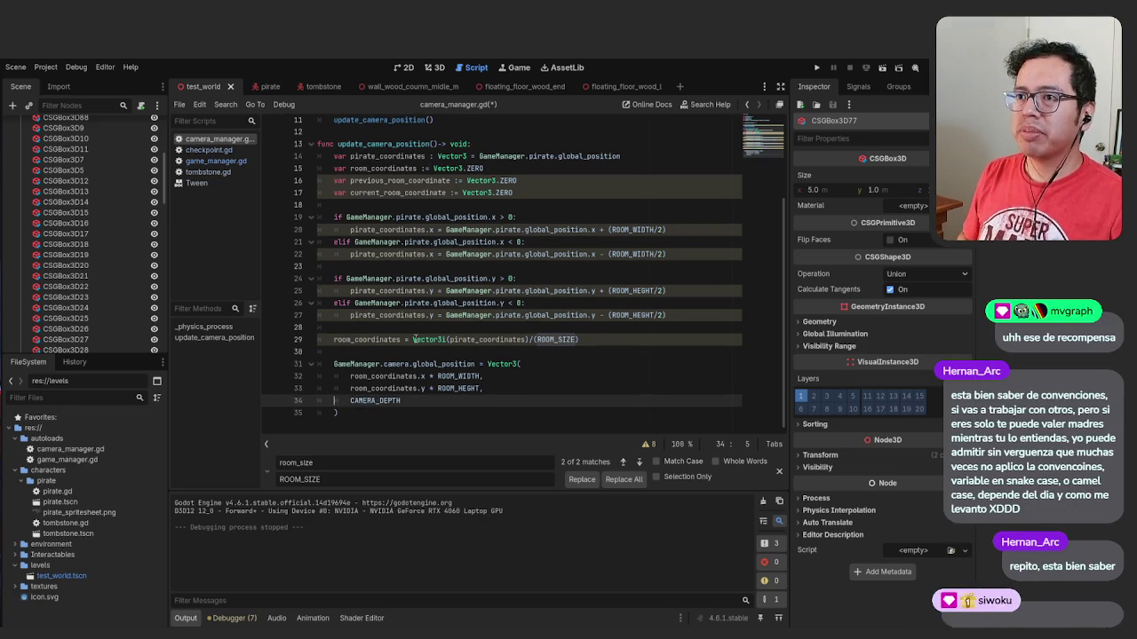
click(415, 346)
Add print(room_coordinates) after the room calculation, save, and run the game with F5
key(Return)
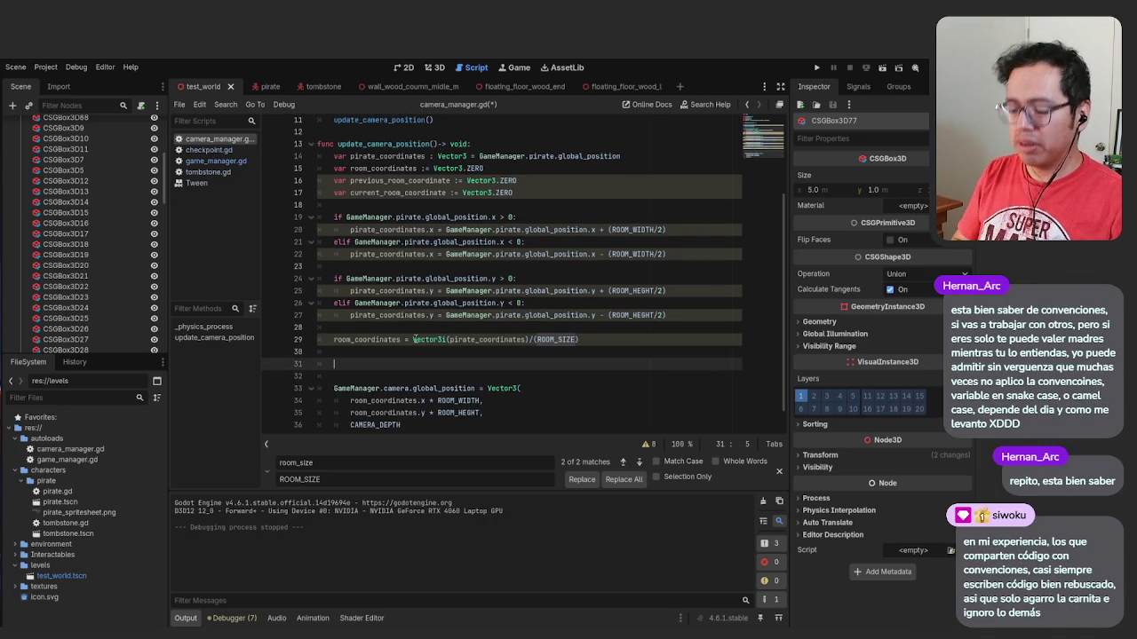
text(print()
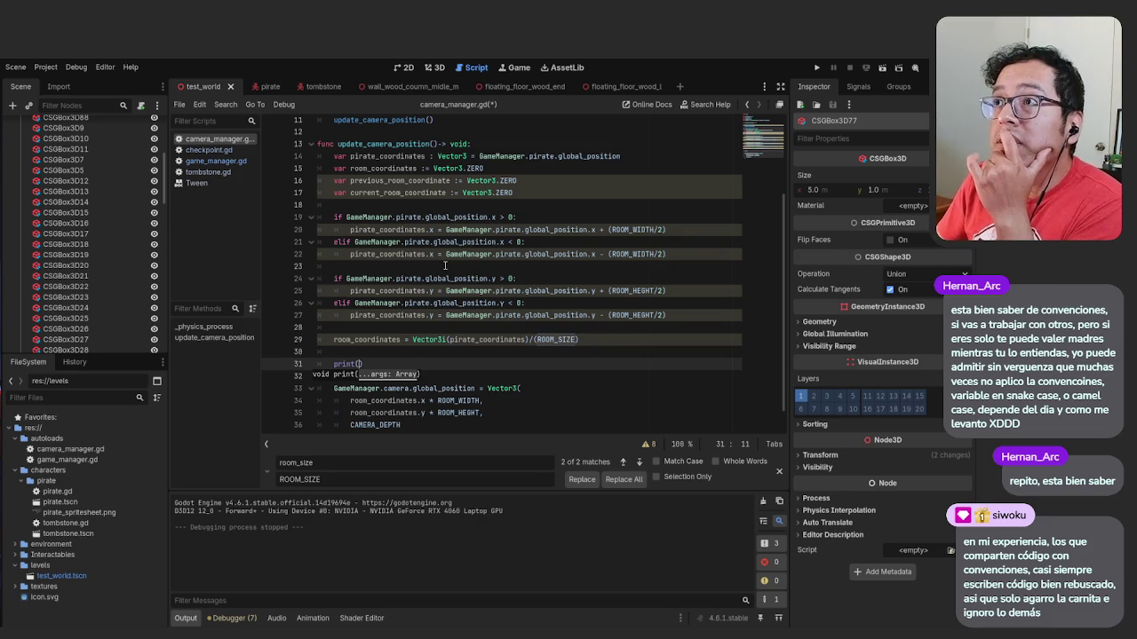
scroll(445, 264, up, 2)
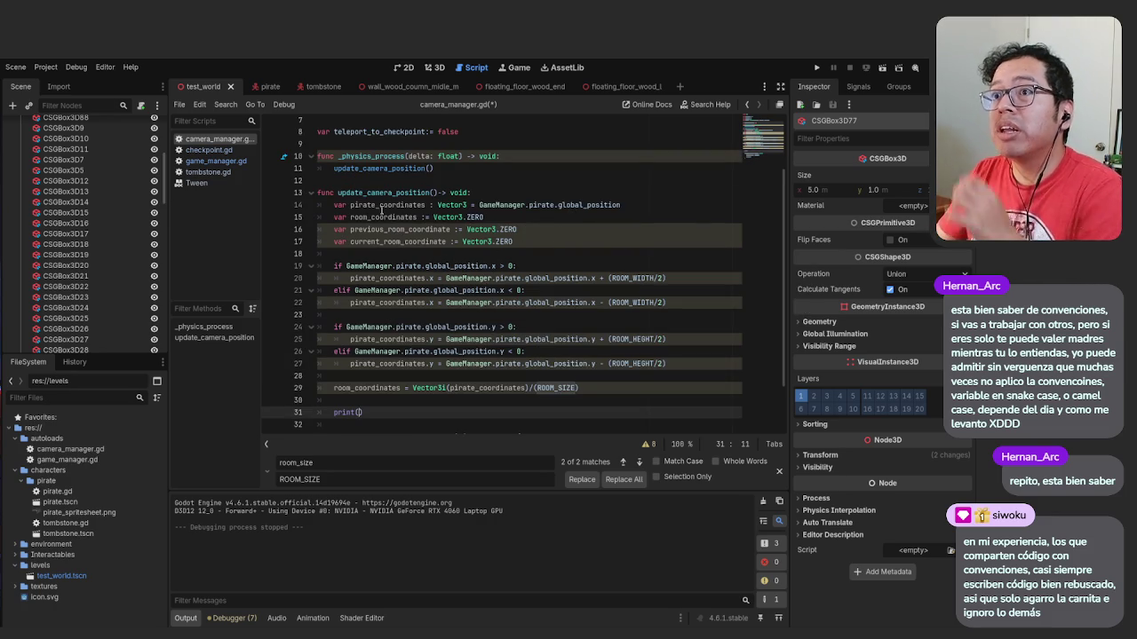
double_click(378, 216)
key(ctrl+c)
click(359, 412)
key(ctrl+v)
click(464, 412)
key(ctrl+s)
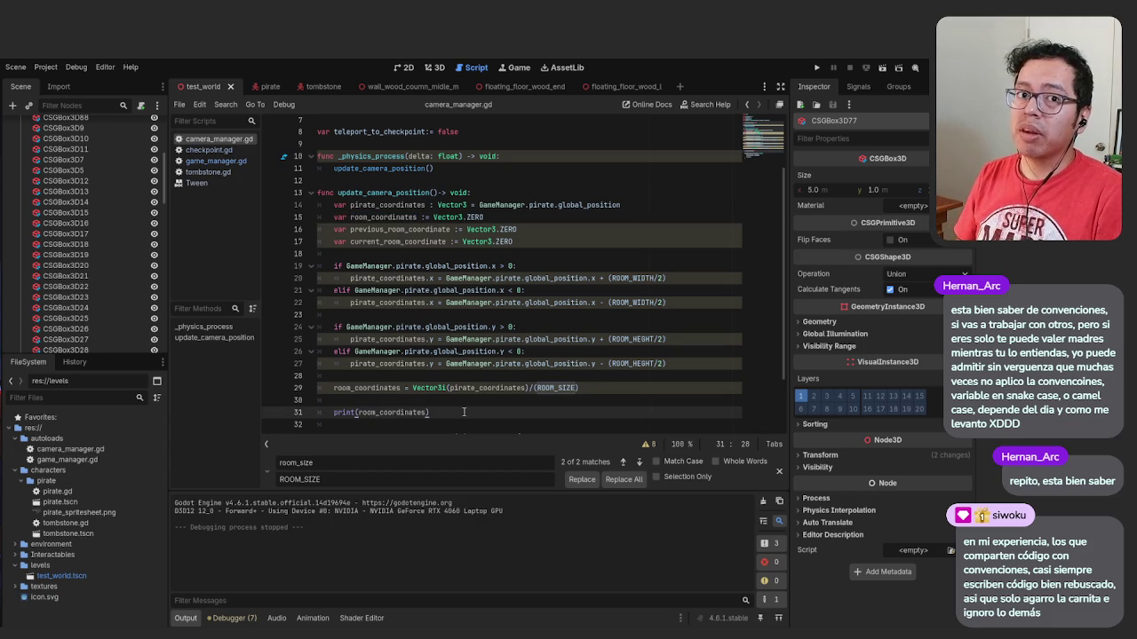
key(F5)
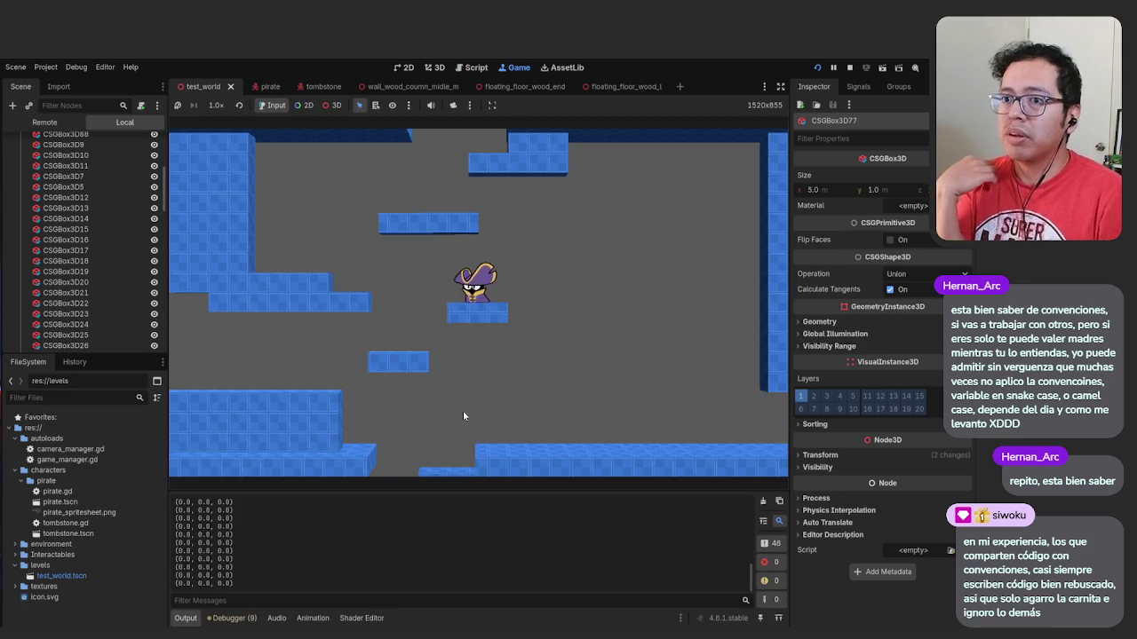
Walk the pirate left into the neighbouring room and back while room coordinates print
key(Left)
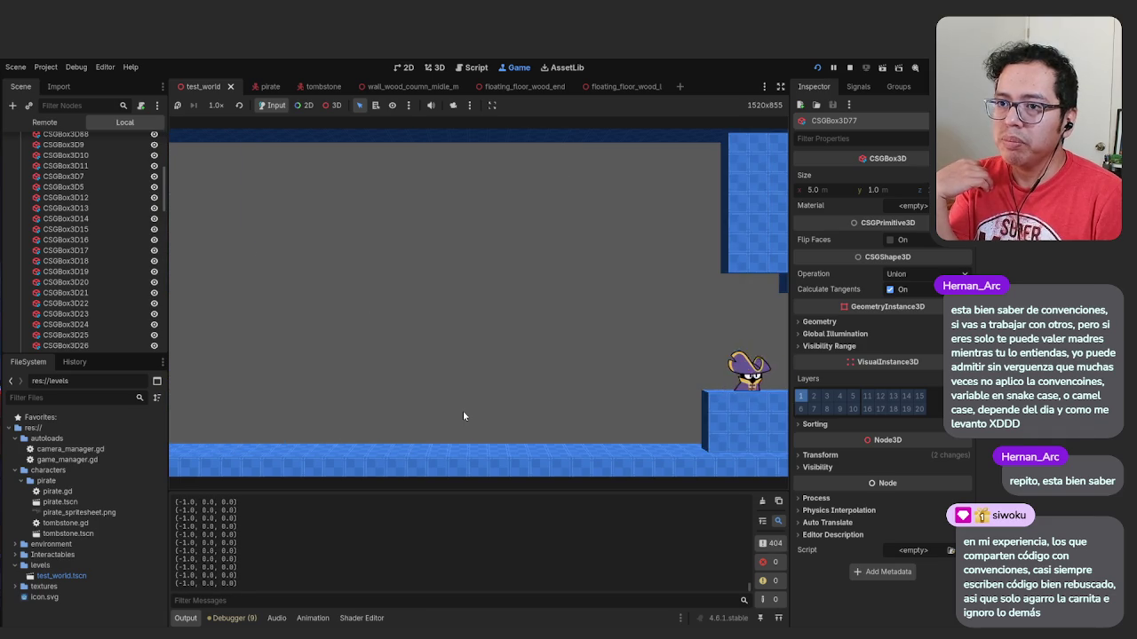
key(Left)
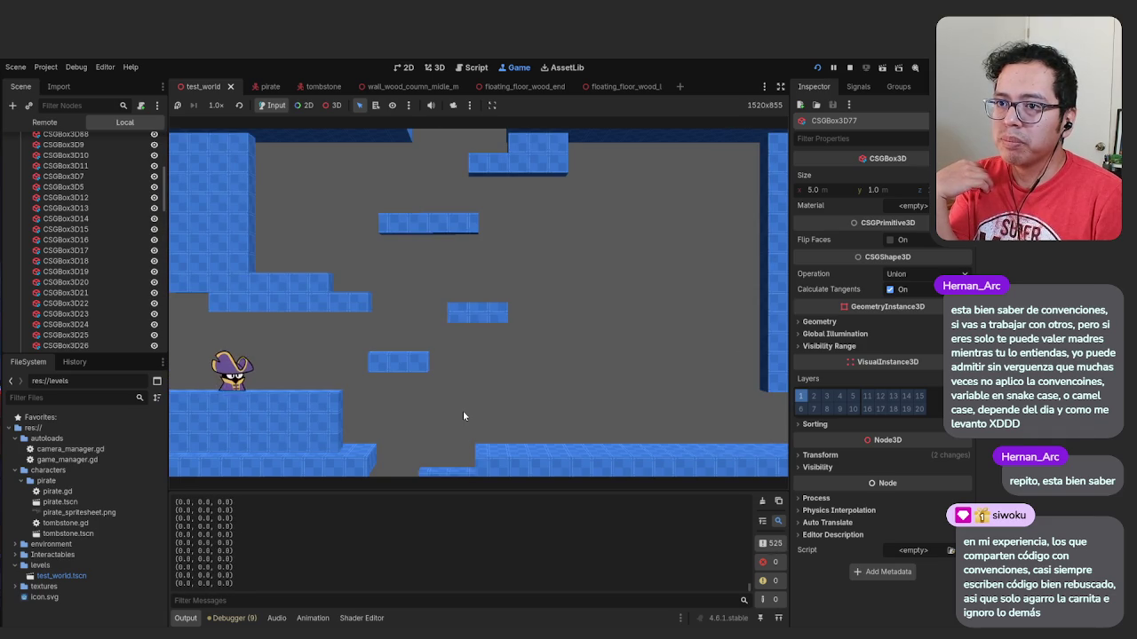
key(Right)
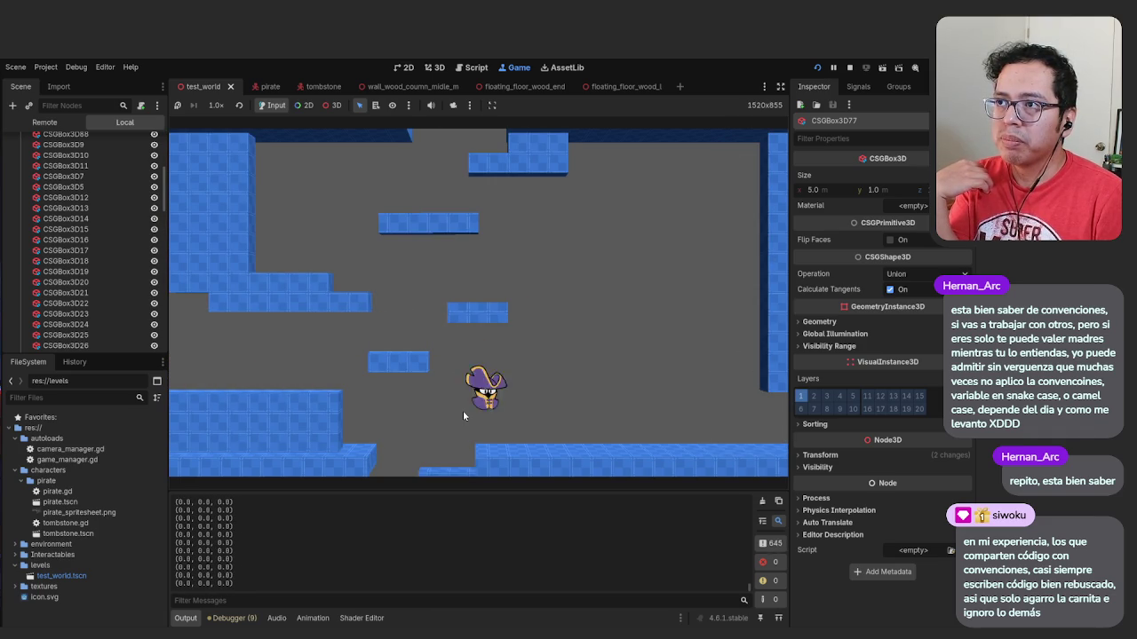
key(Left)
key(space)
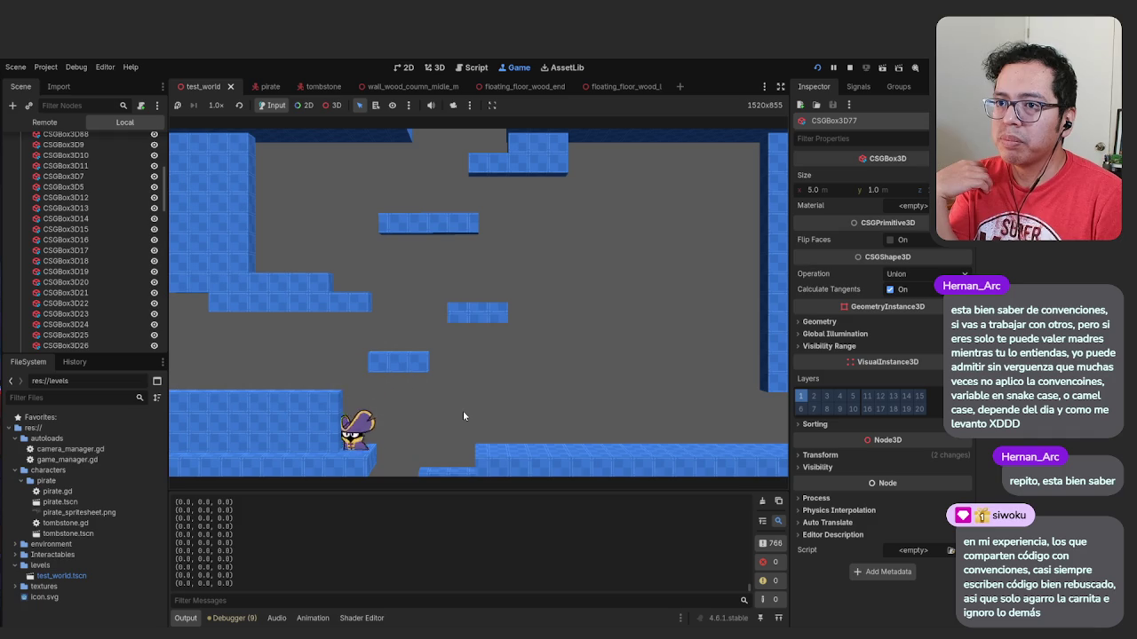
key(Left)
key(Right)
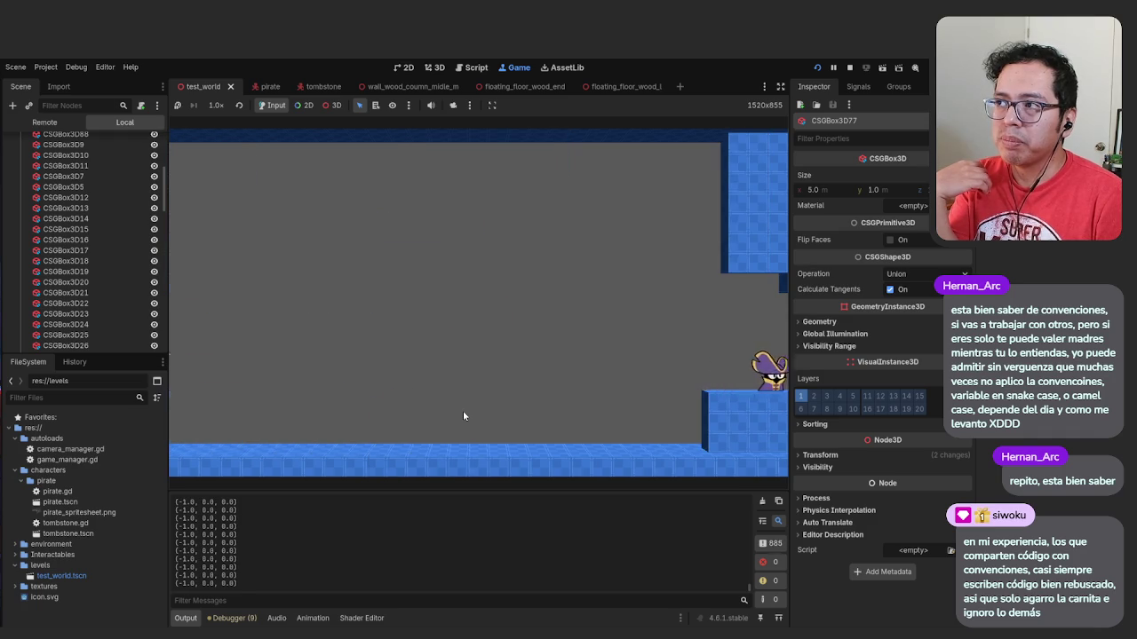
Jump the pirate between the platforms and floor, then stop the game with F8
key(Right)
key(space)
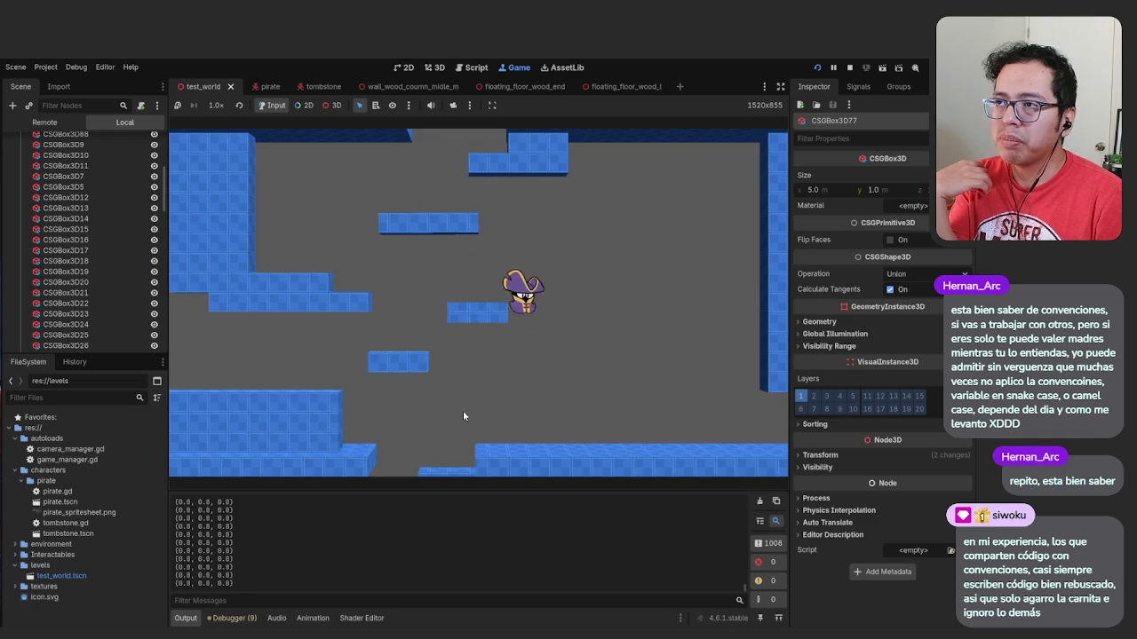
key(Left)
key(space)
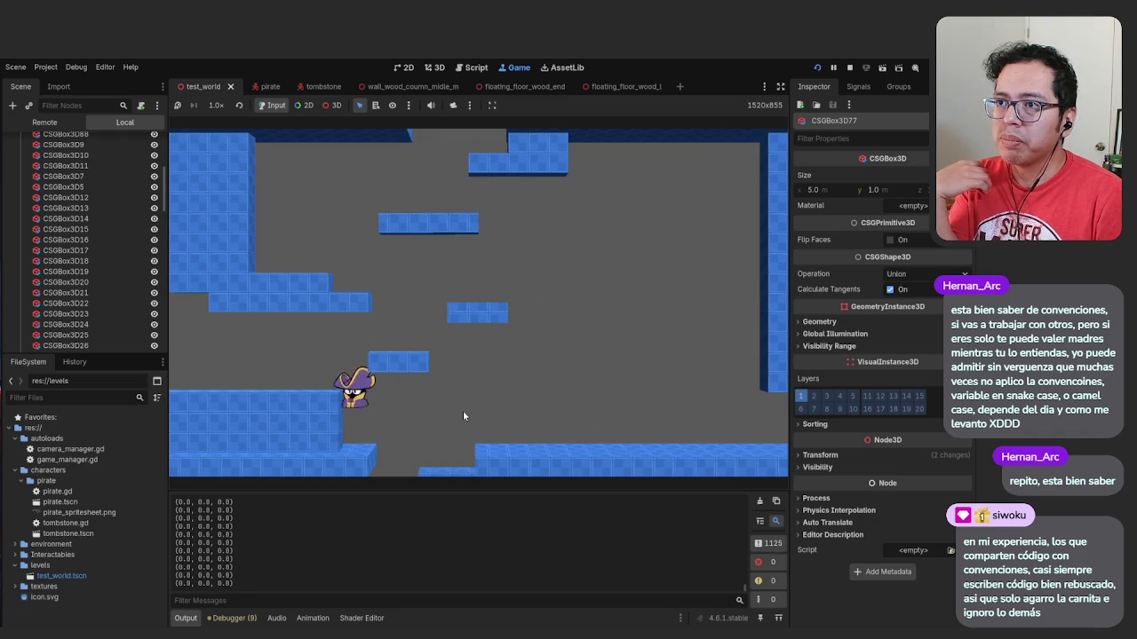
key(Right)
key(space)
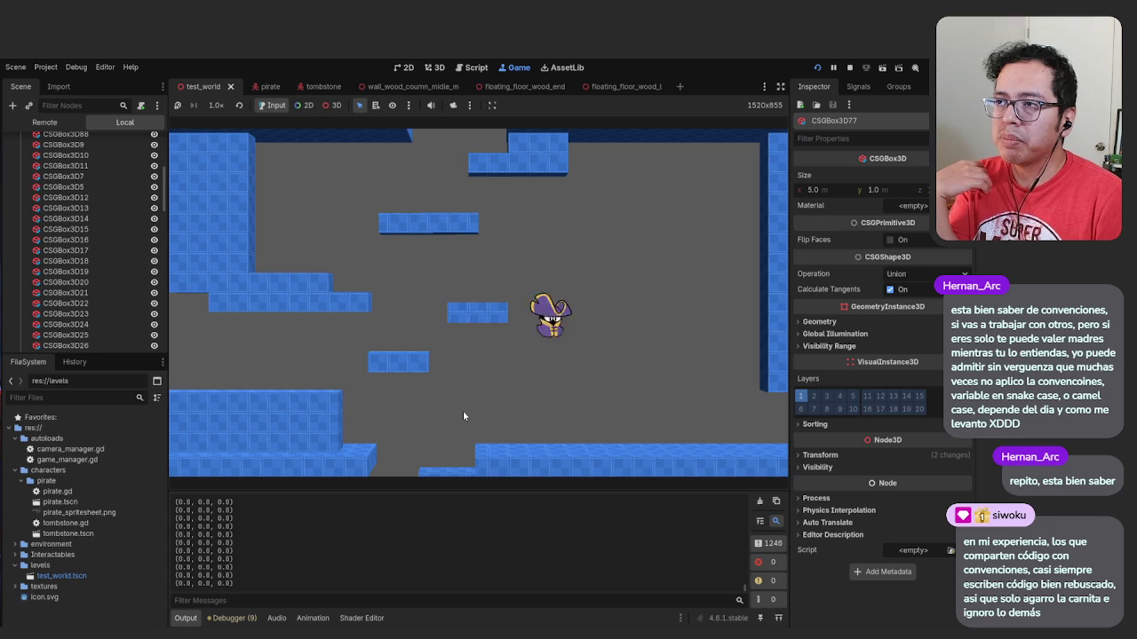
key(F8)
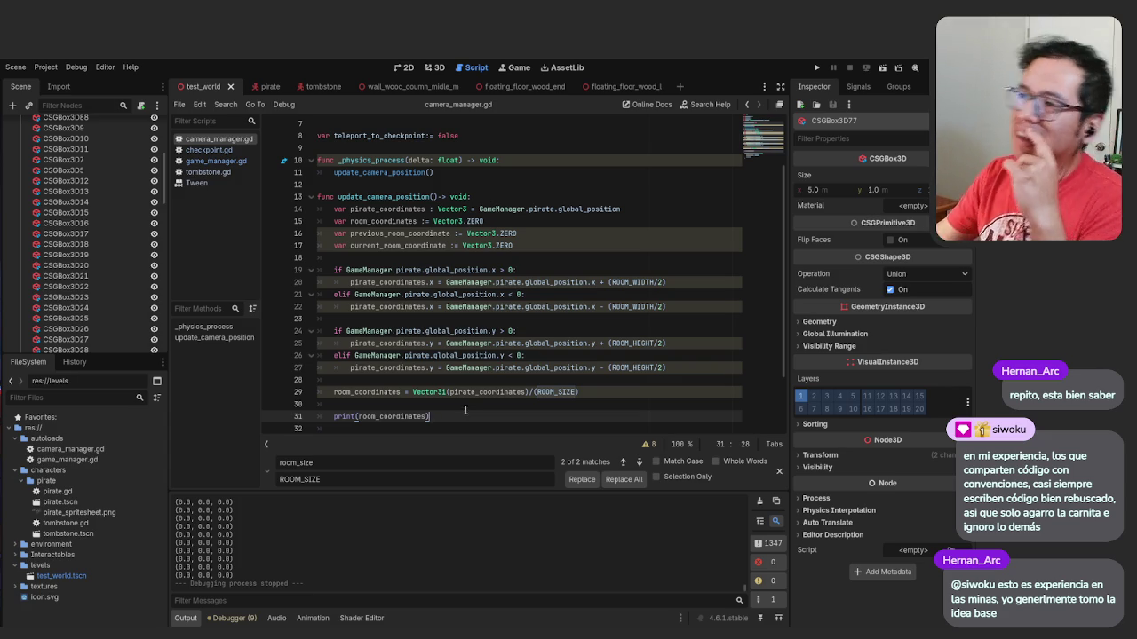
scroll(470, 359, down, 2)
scroll(452, 316, up, 4)
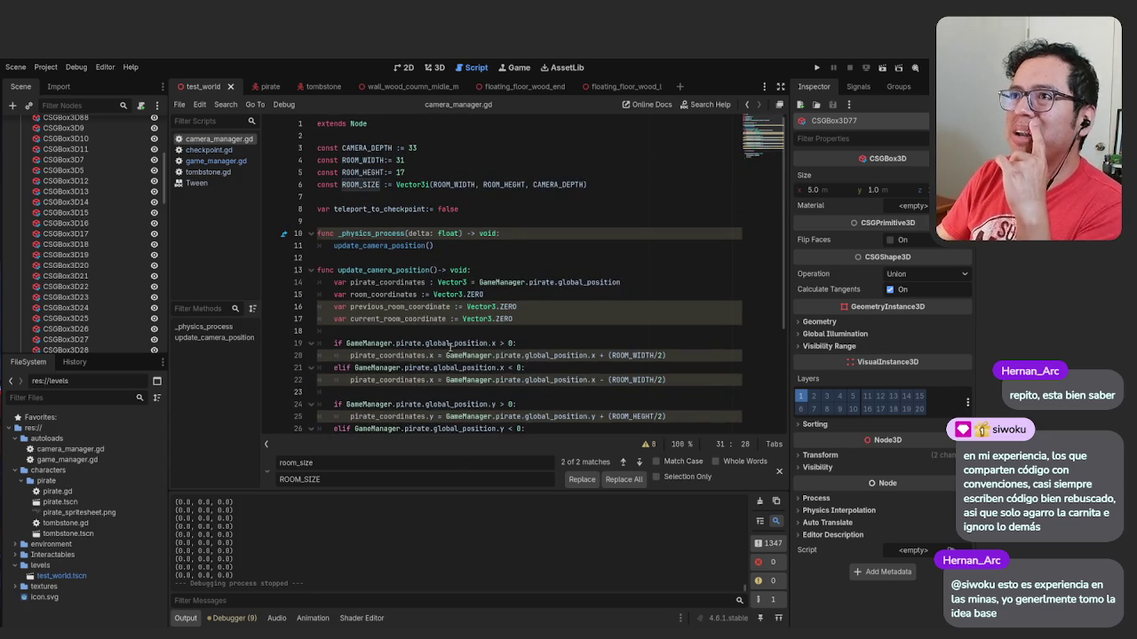
scroll(449, 335, down, 2)
scroll(458, 303, down, 2)
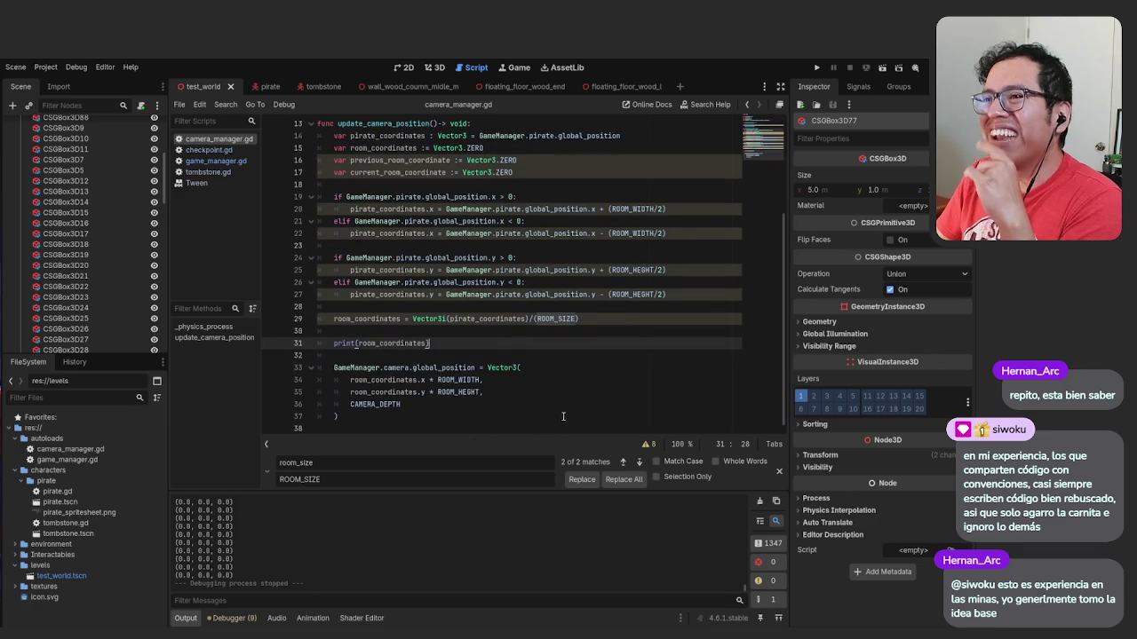
scroll(497, 392, up, 1)
scroll(486, 393, up, 2)
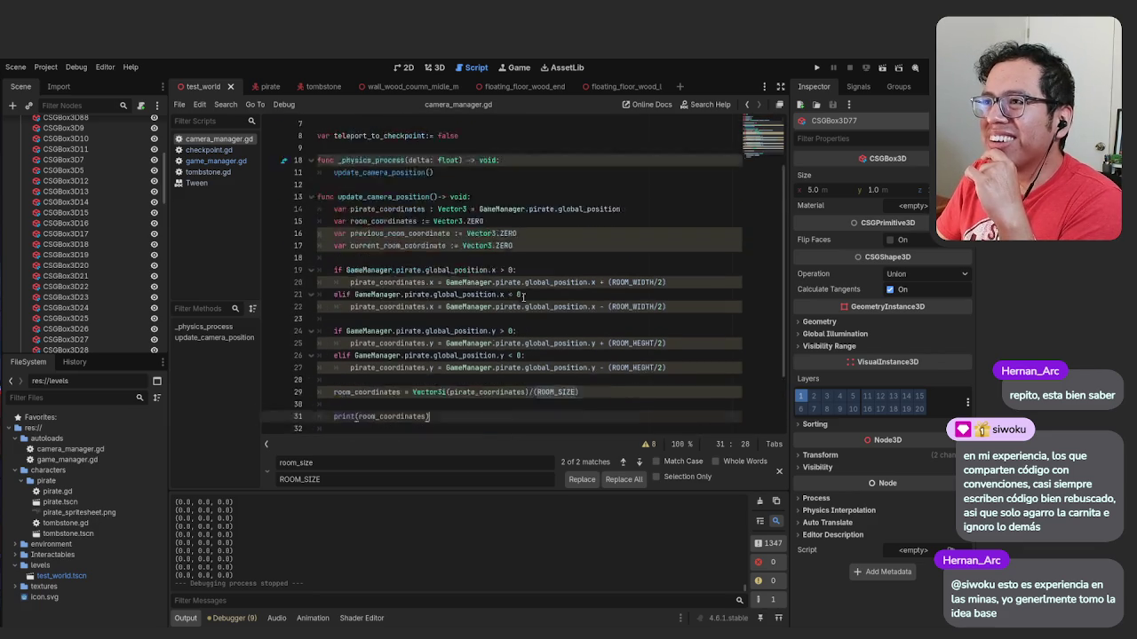
scroll(524, 294, down, 3)
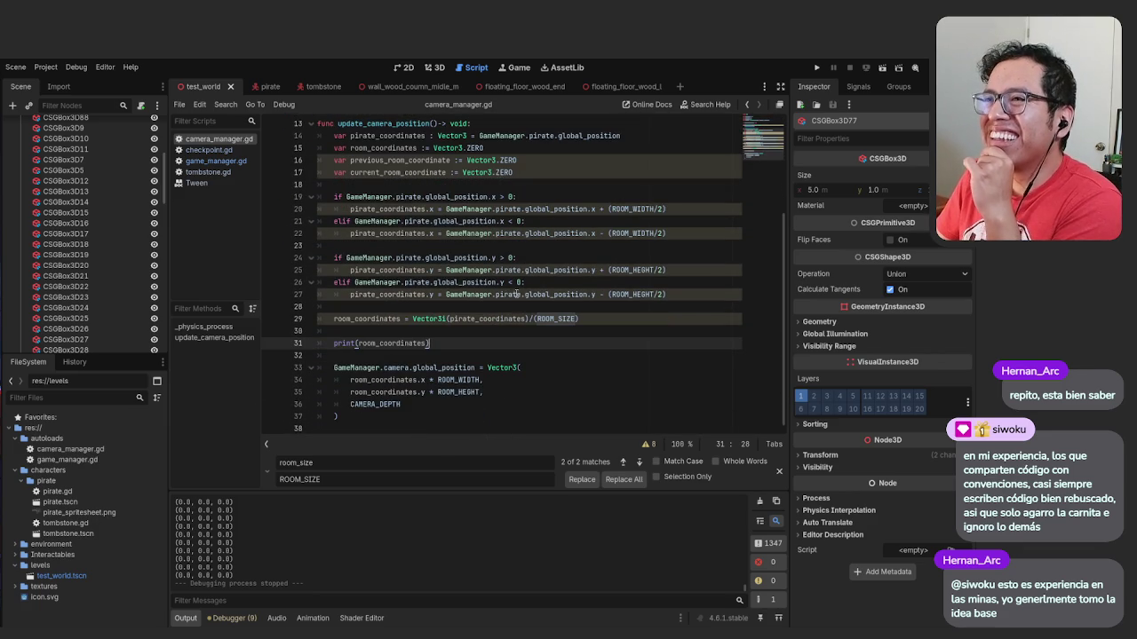
click(512, 320)
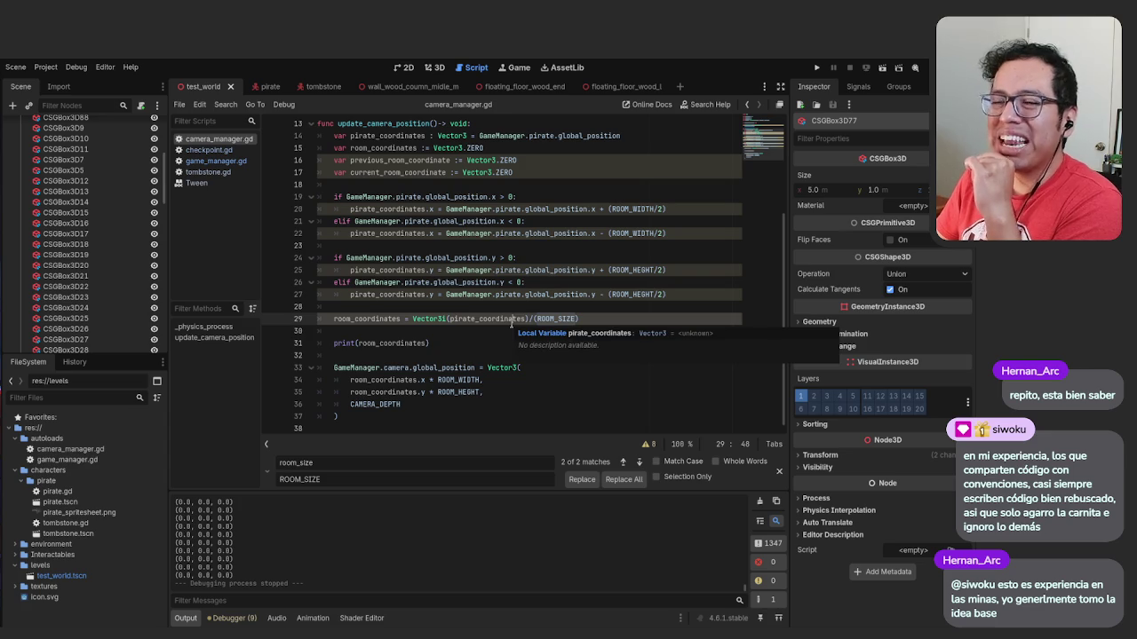
click(484, 319)
triple_click(484, 319)
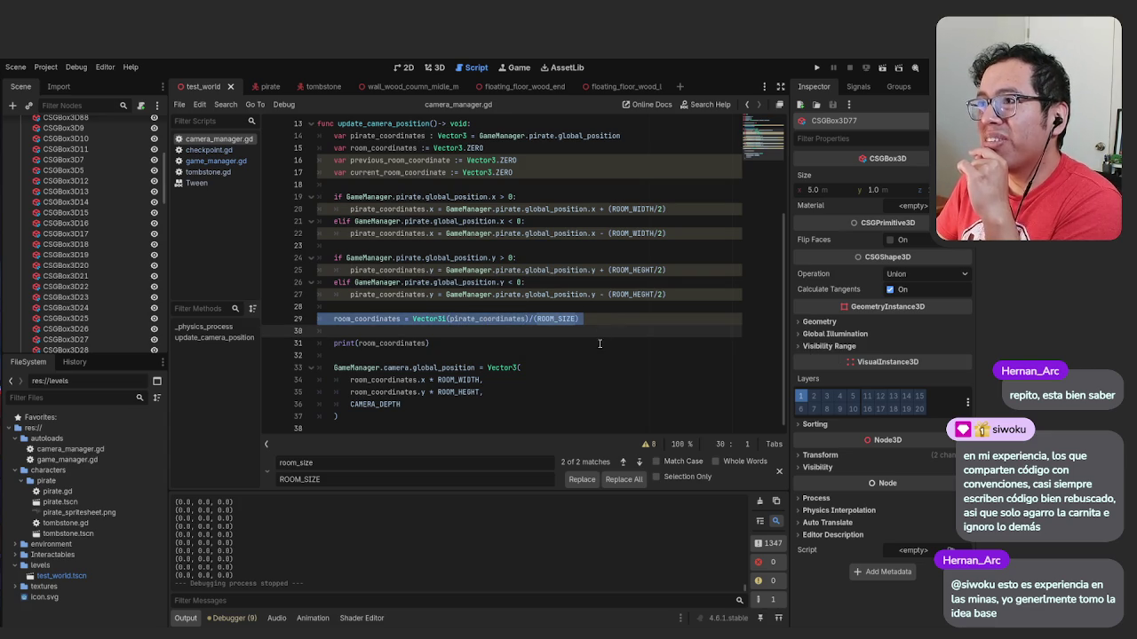
click(454, 342)
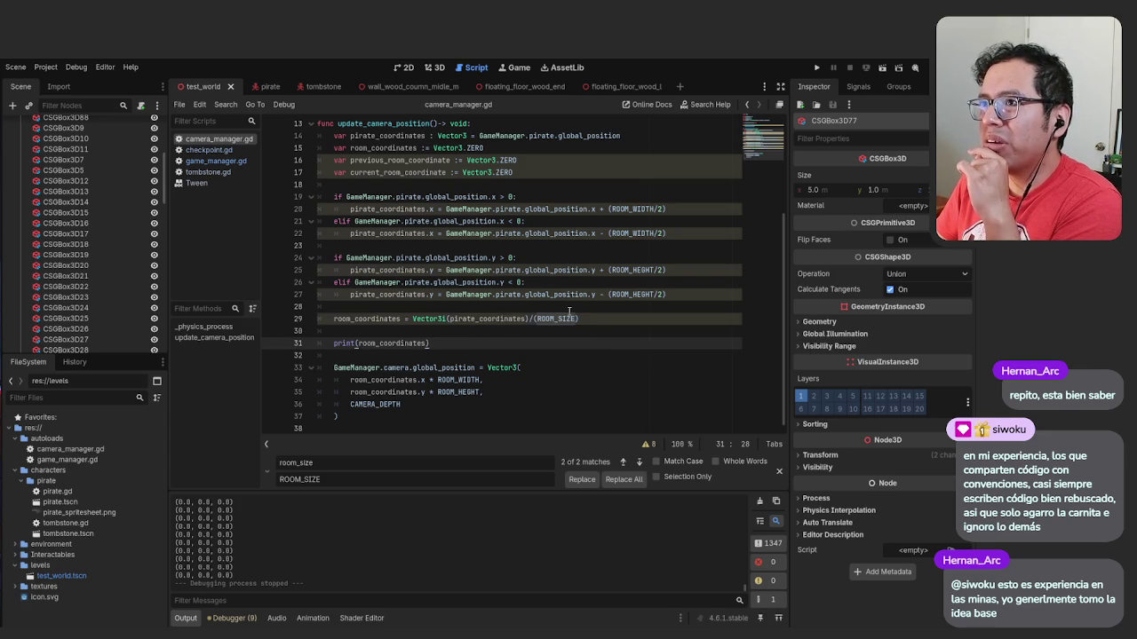
scroll(567, 309, up, 4)
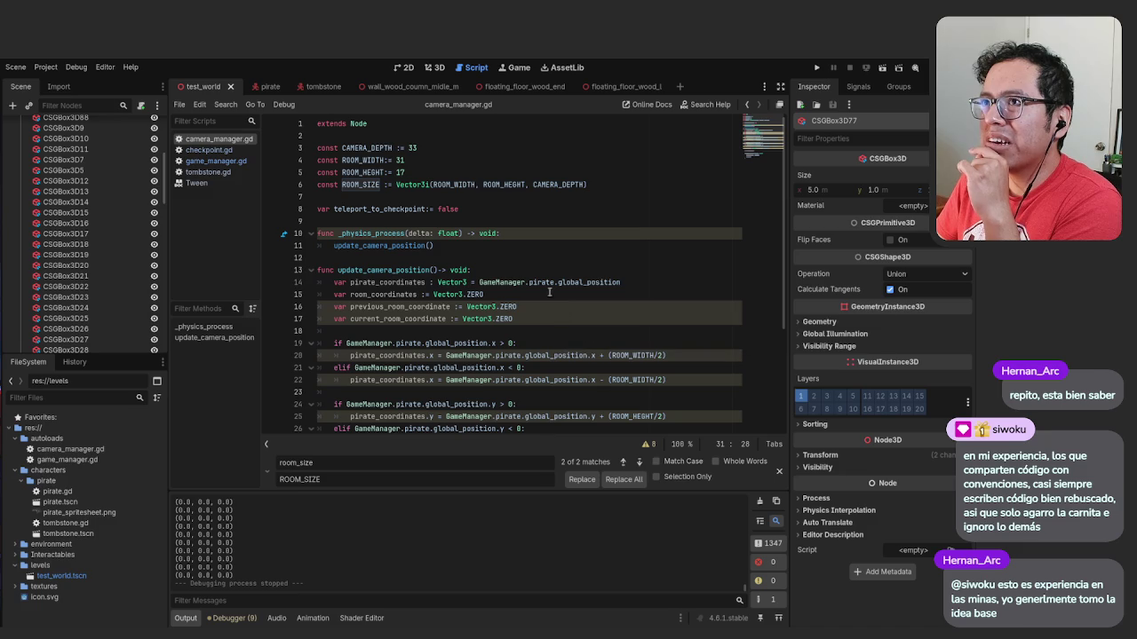
click(527, 258)
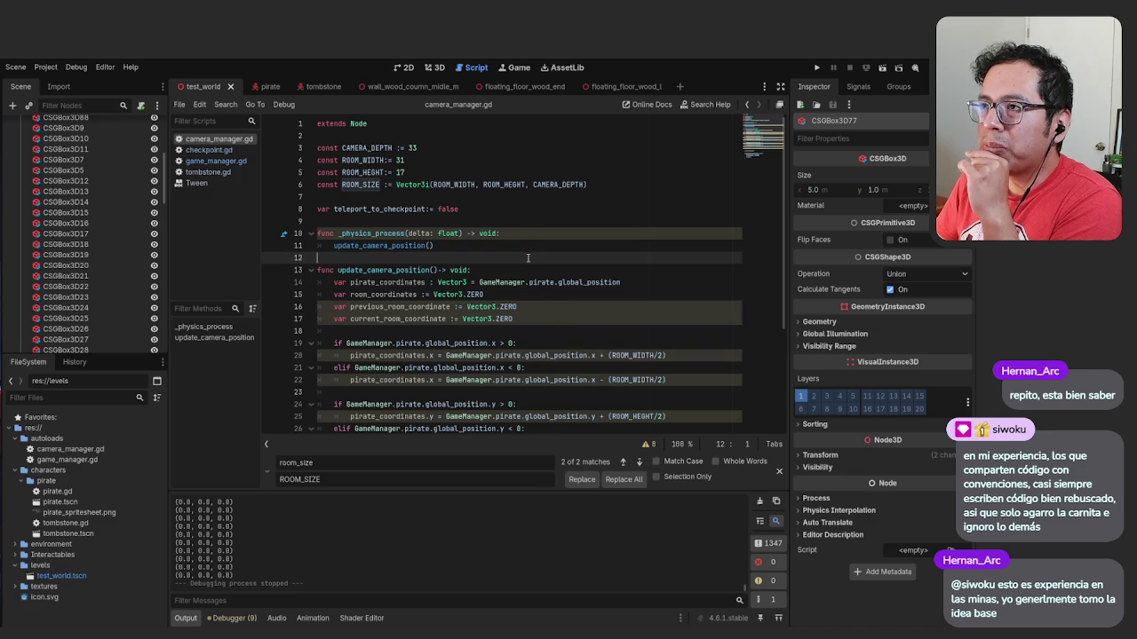
click(530, 307)
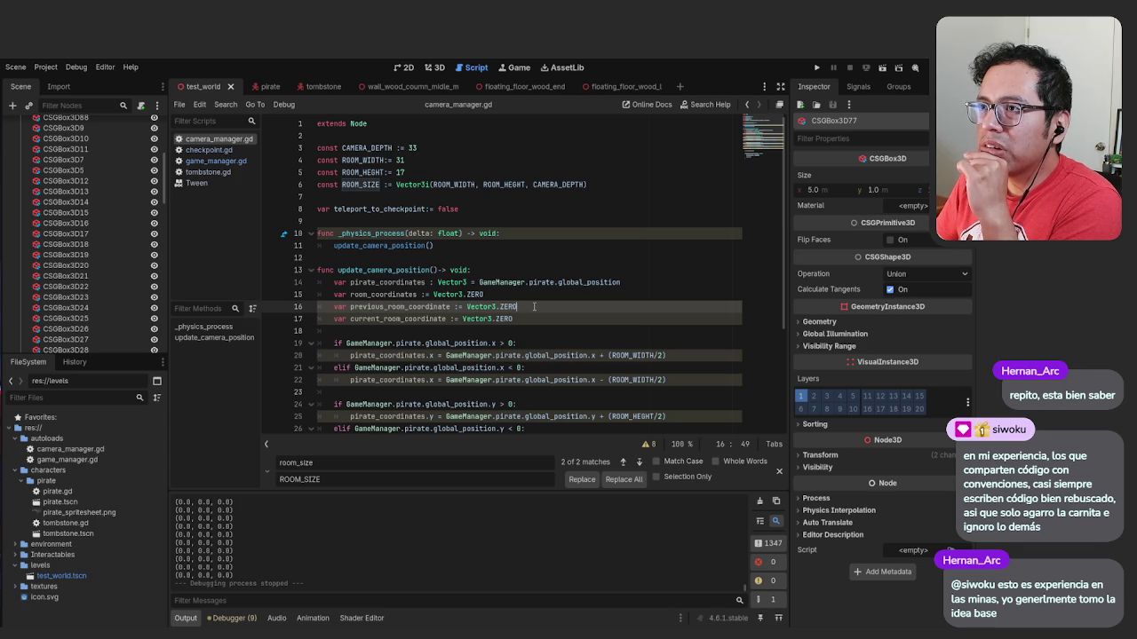
click(520, 318)
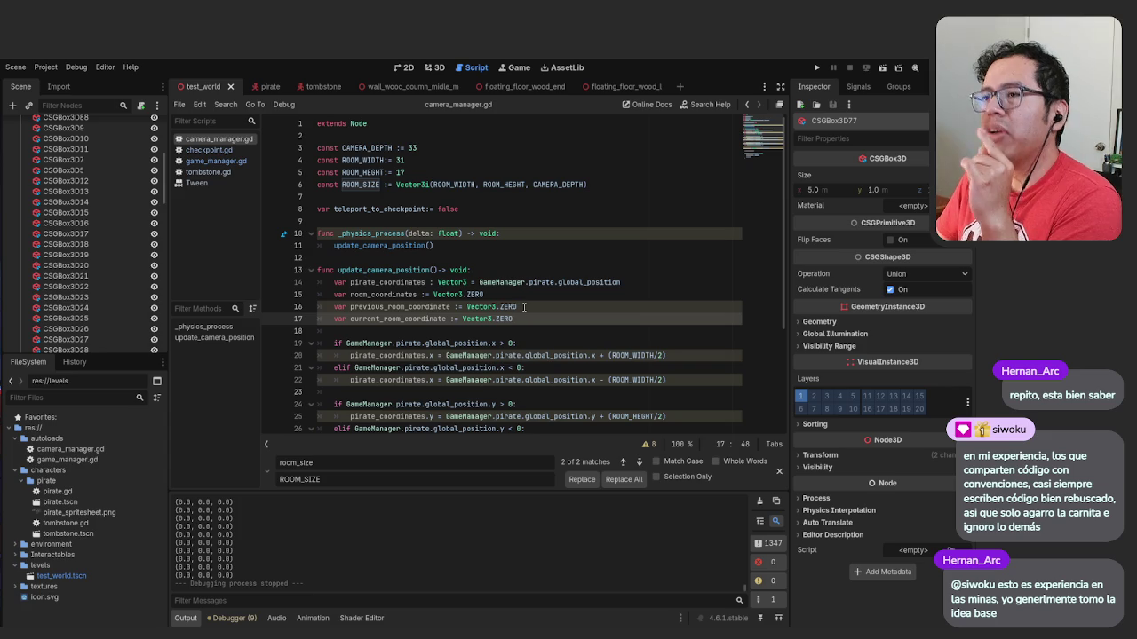
scroll(512, 395, down, 4)
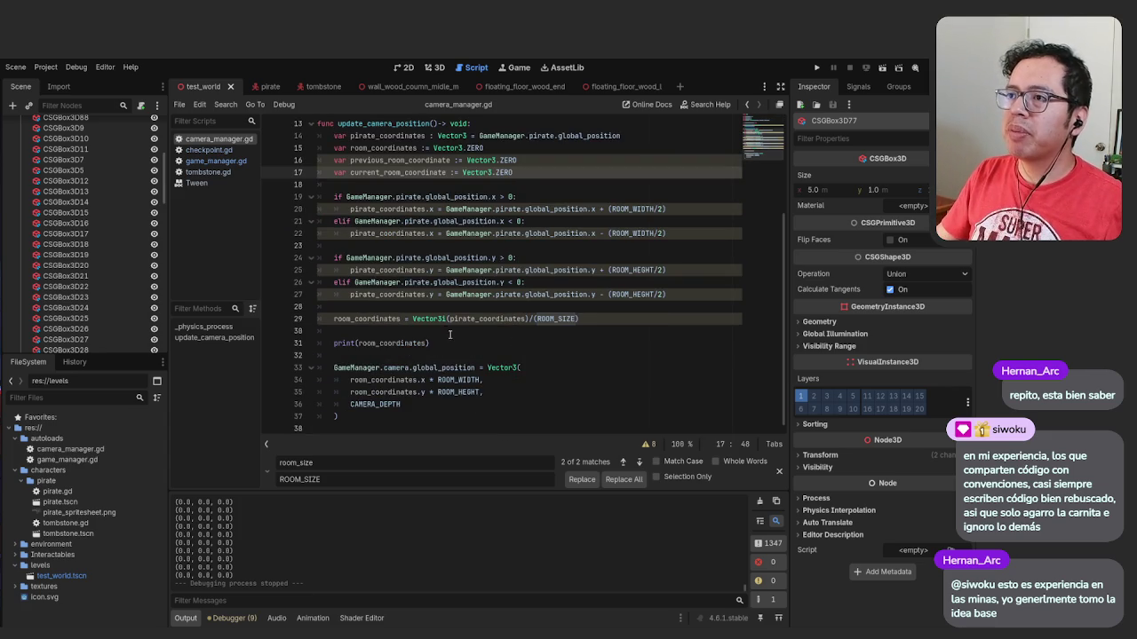
Below the print call, start a check line reading 'if current_room_coordinate = room_coordinates'
click(450, 330)
click(511, 357)
key(Return)
key(Return)
key(Up)
key(Up)
text(if )
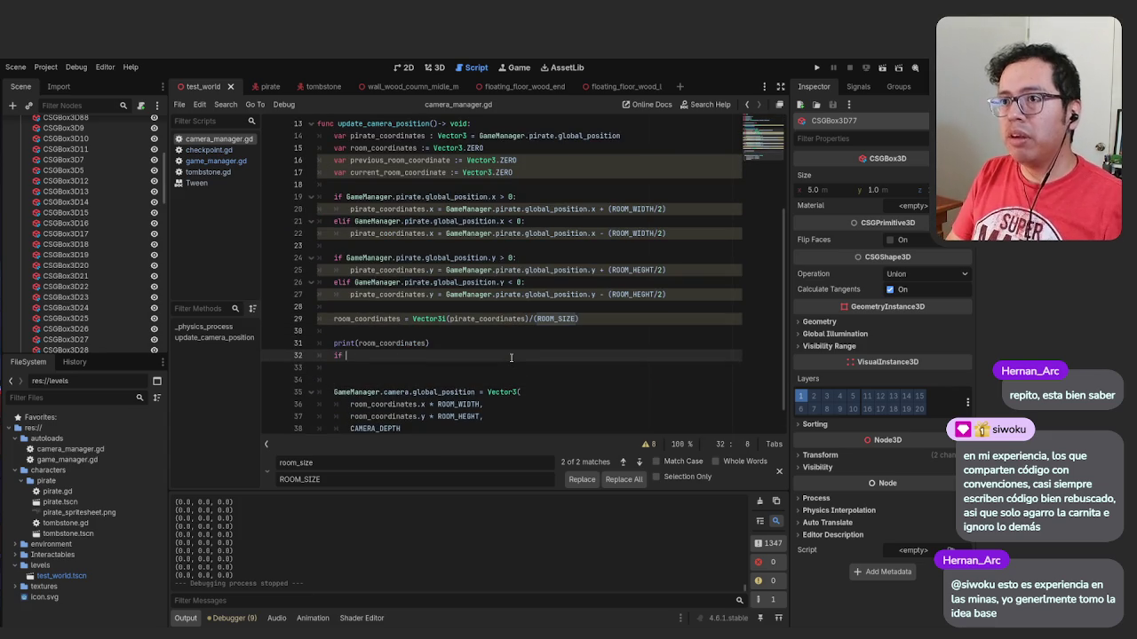
text(current_ro)
key(Return)
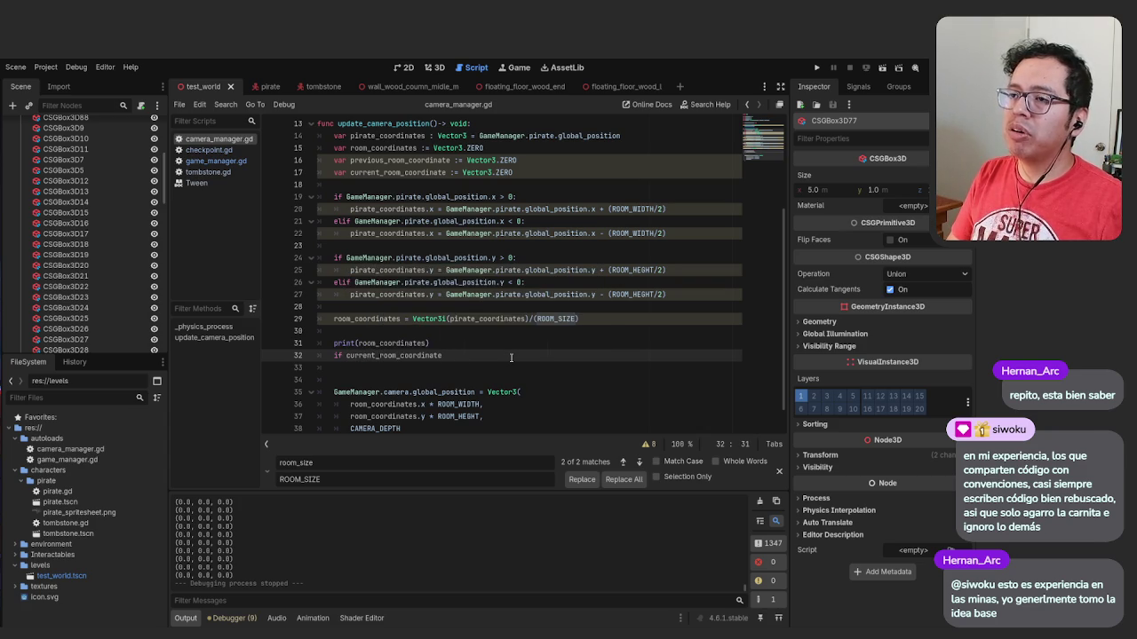
text( = )
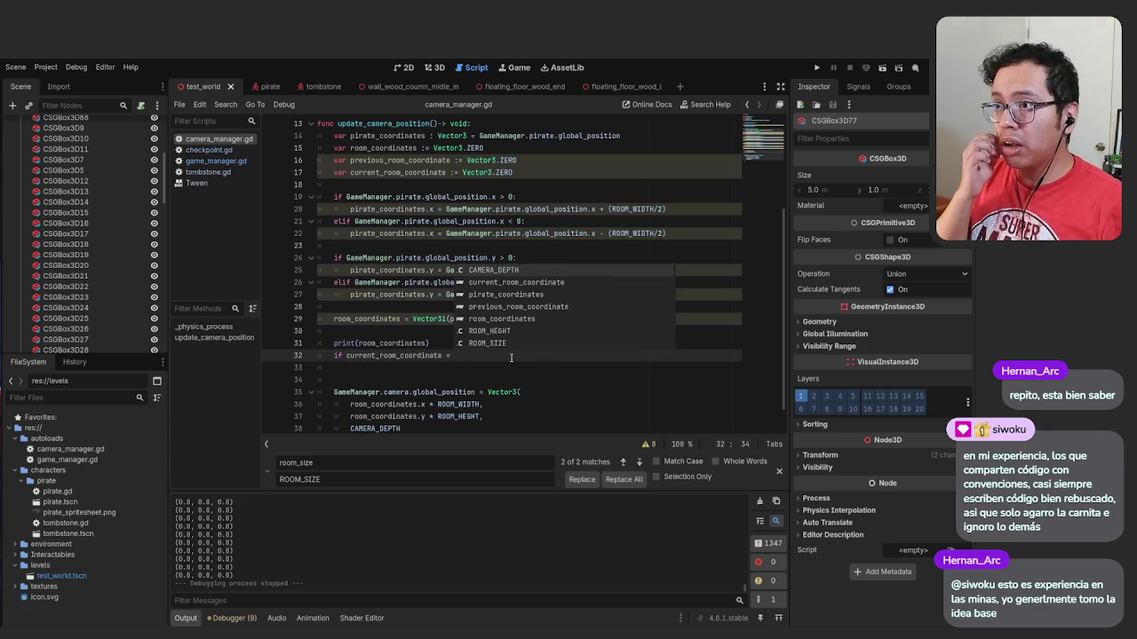
text(room)
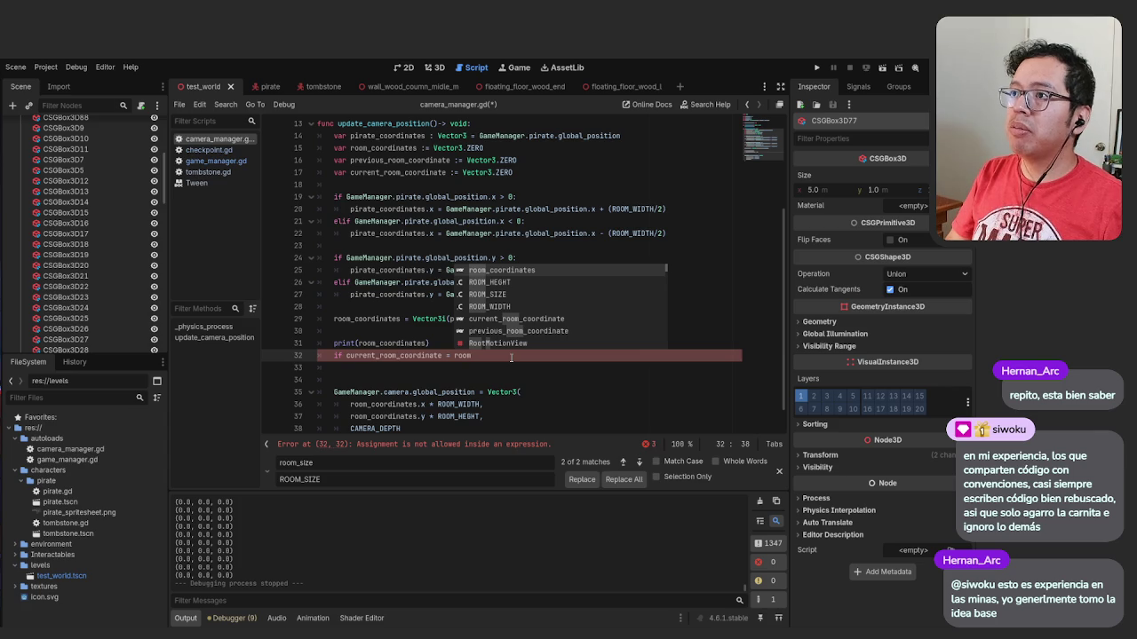
key(Return)
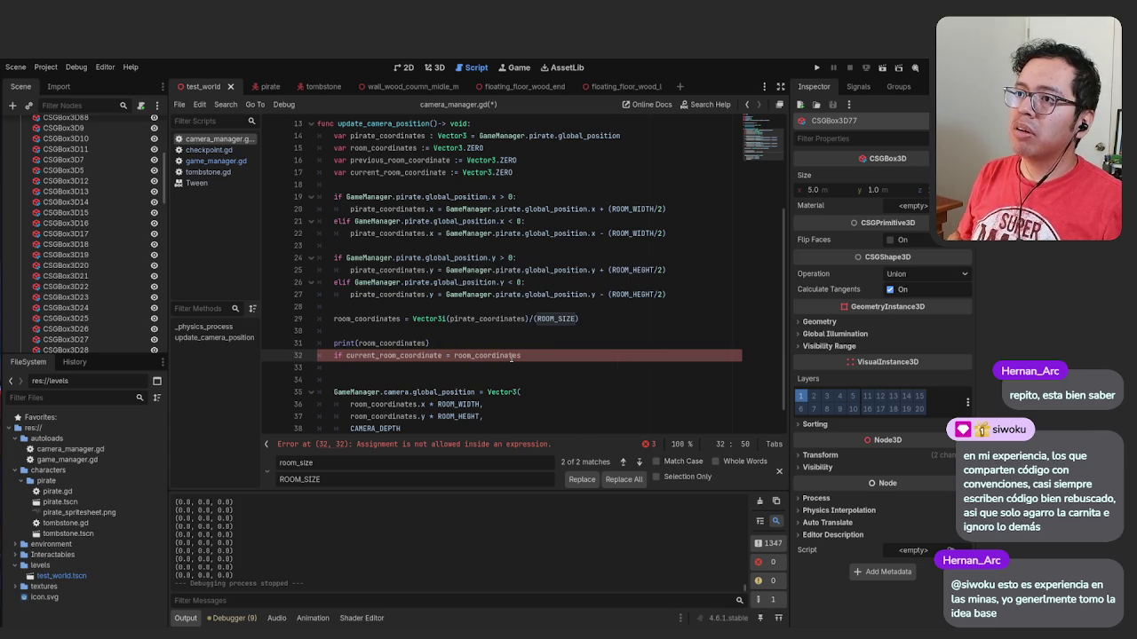
key(Escape)
scroll(511, 355, up, 4)
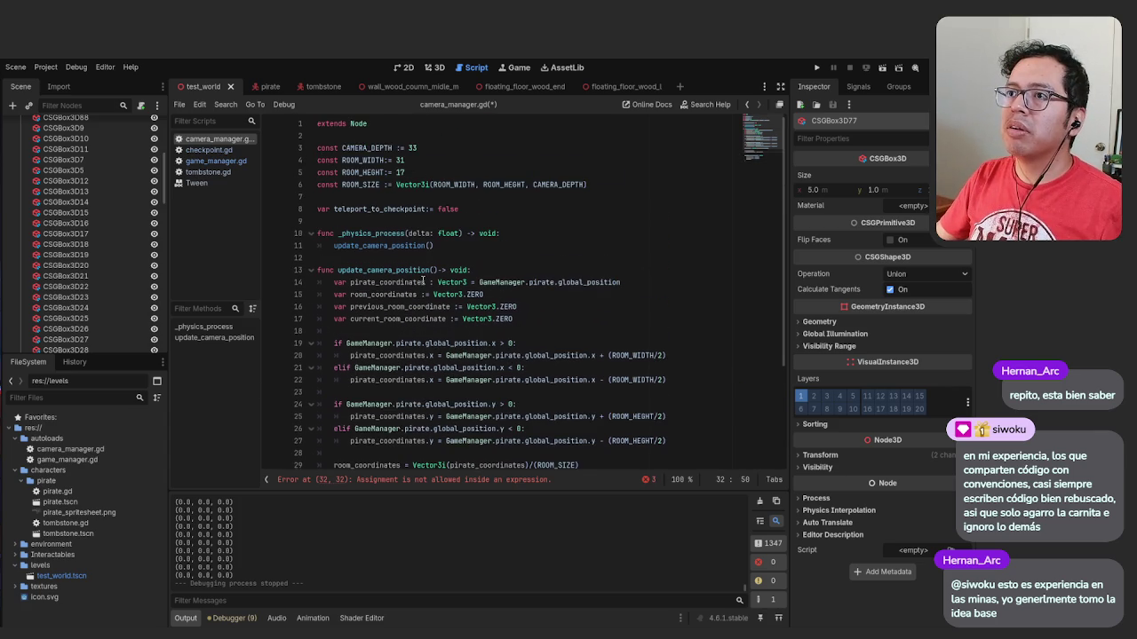
scroll(422, 281, down, 2)
scroll(423, 281, up, 2)
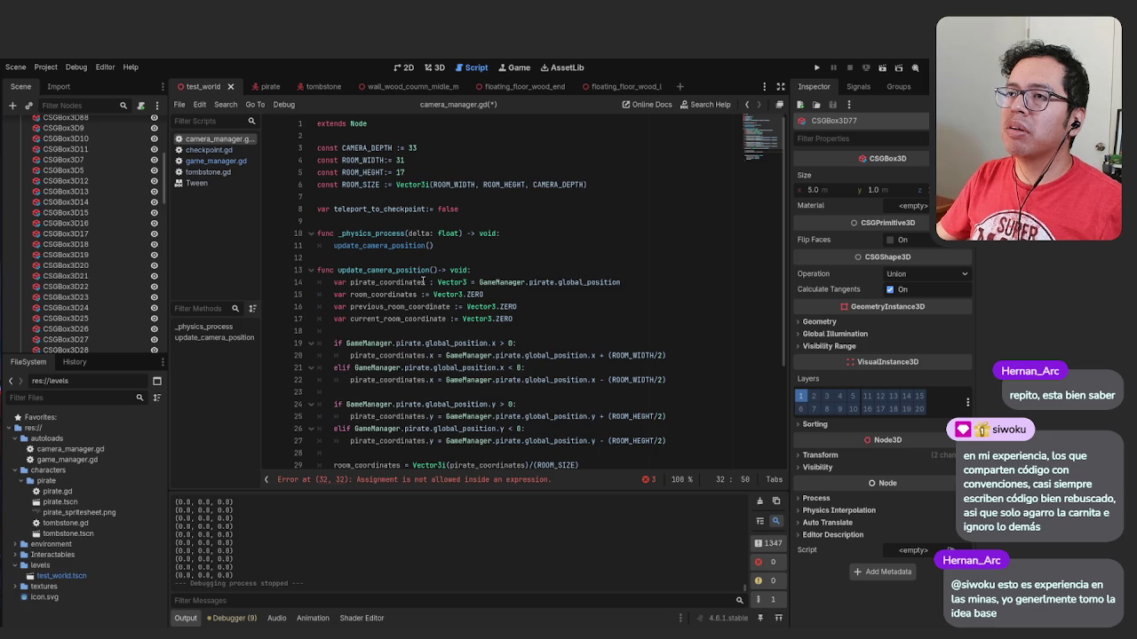
scroll(468, 373, down, 4)
Make it 'if current_room_coordinate != room_coordinates:' assigning room_coordinates in its body, then save
click(445, 368)
text(!)
click(553, 368)
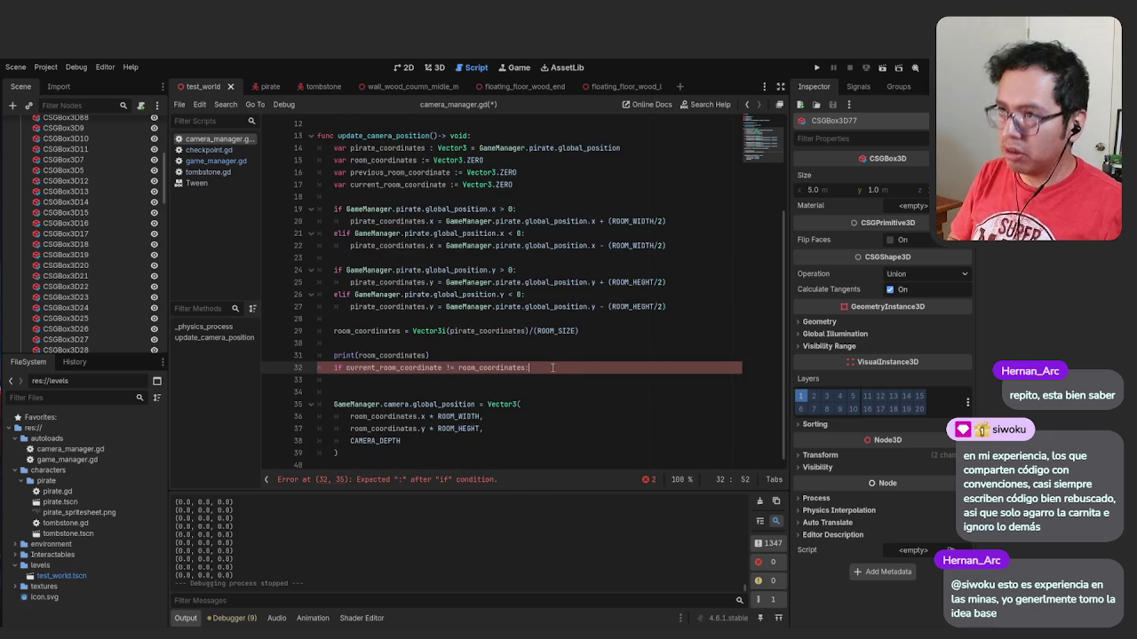
text(:)
key(Return)
text(curret)
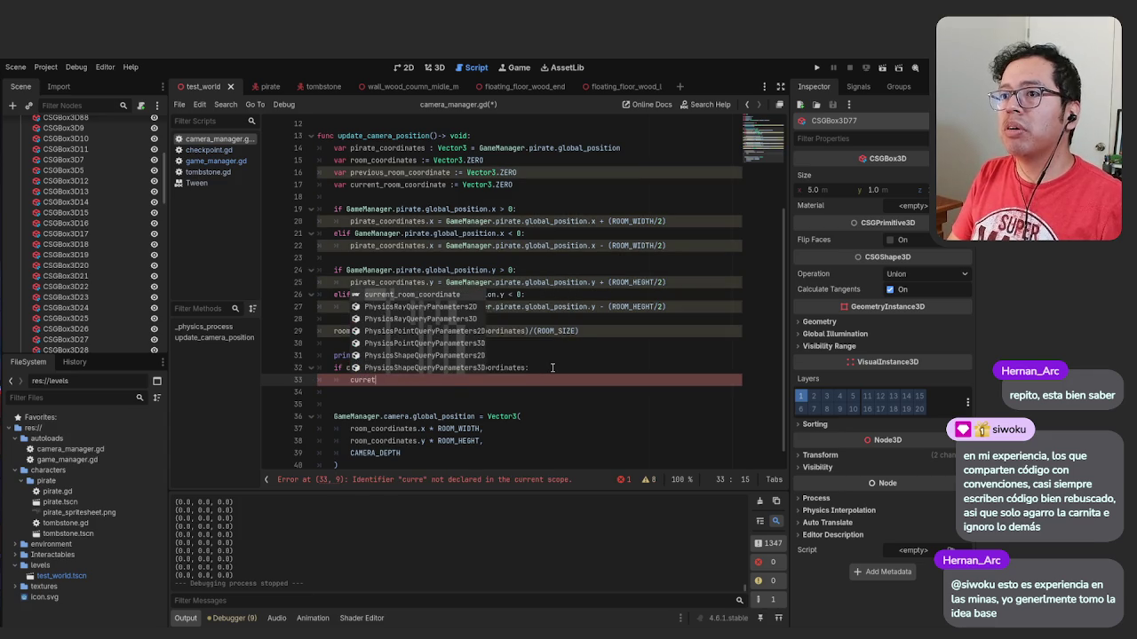
text(n)
key(BackSpace)
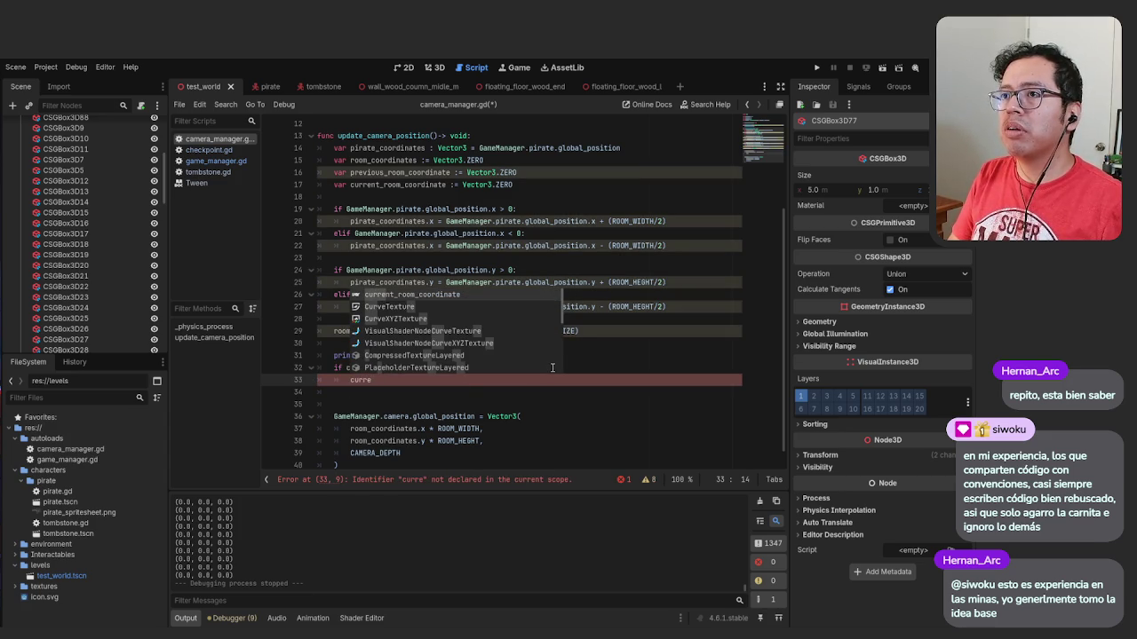
key(Return)
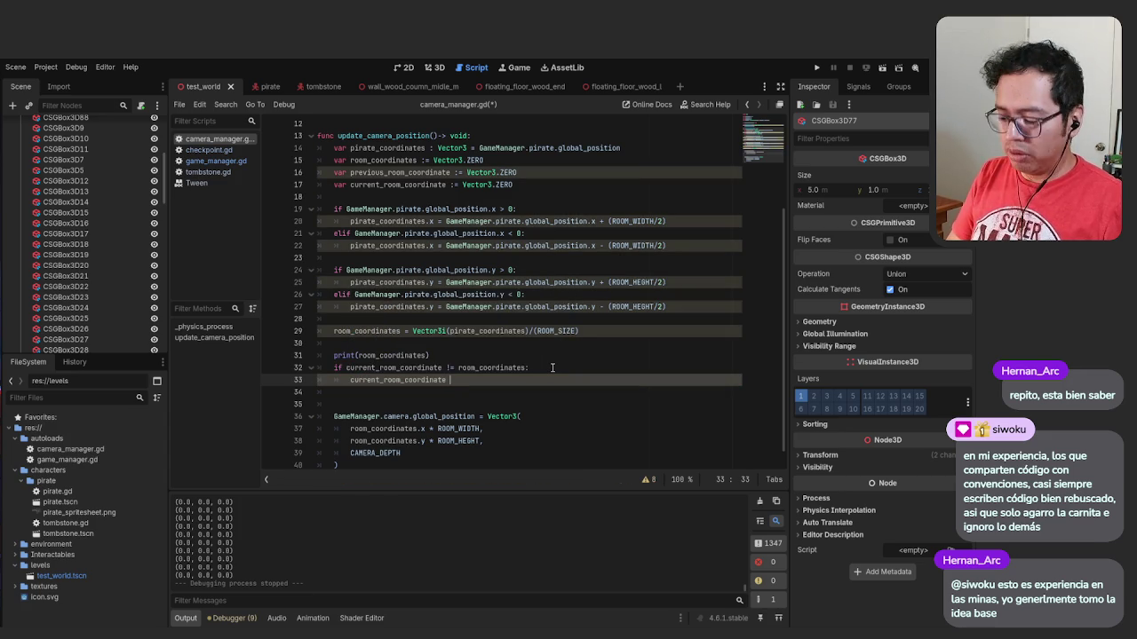
text(room)
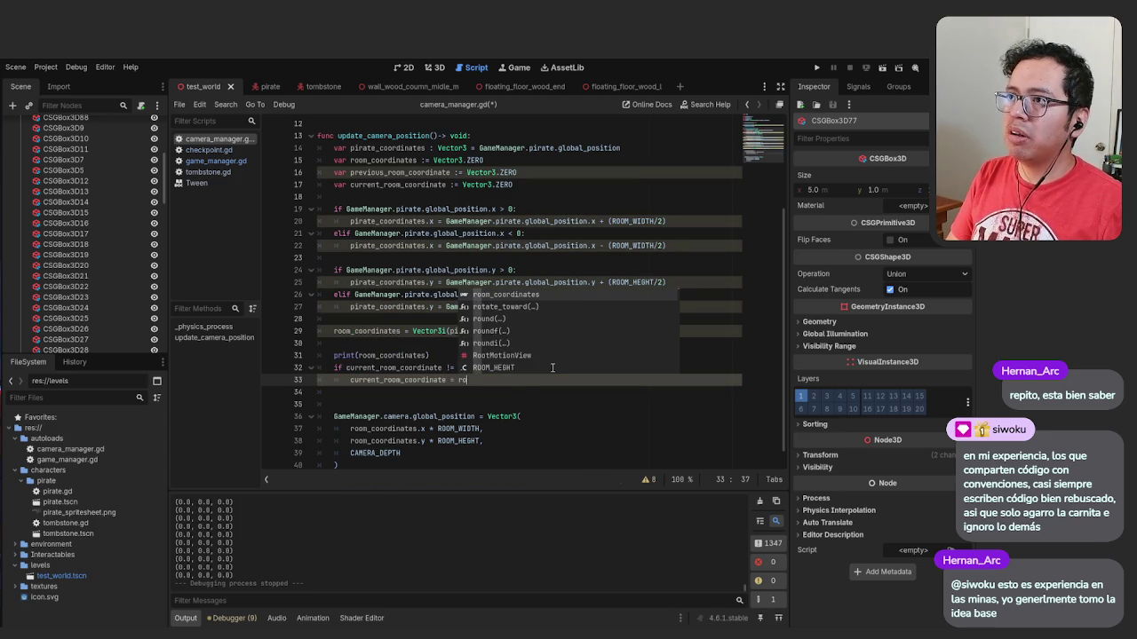
key(Return)
key(ctrl+s)
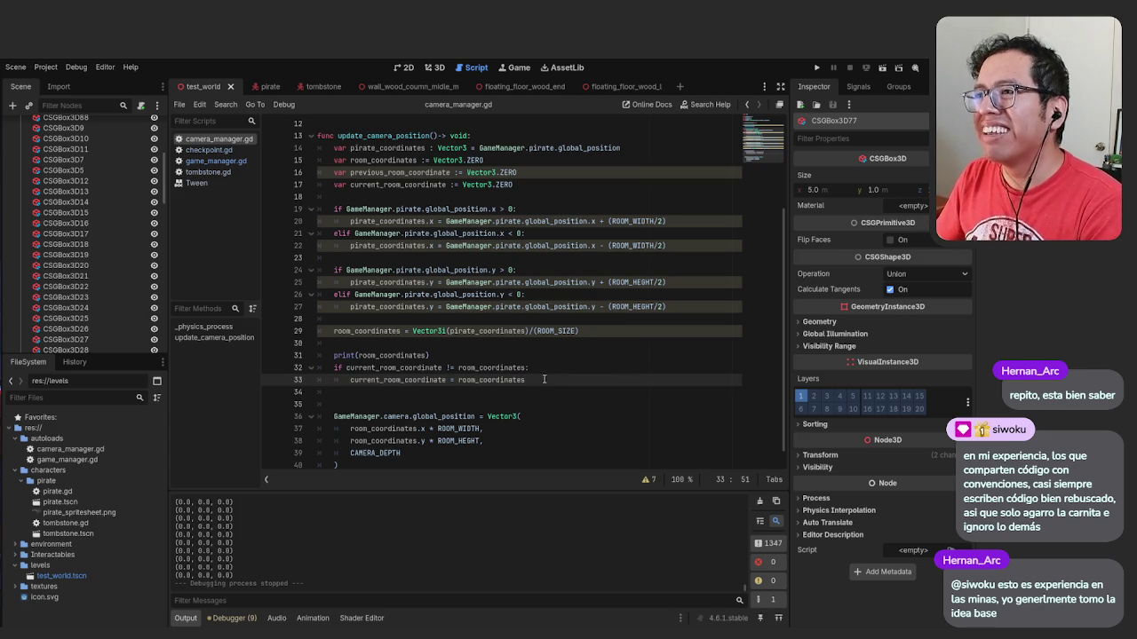
Strip the if keyword and delete both lines of the room-change check
key(Return)
key(BackSpace)
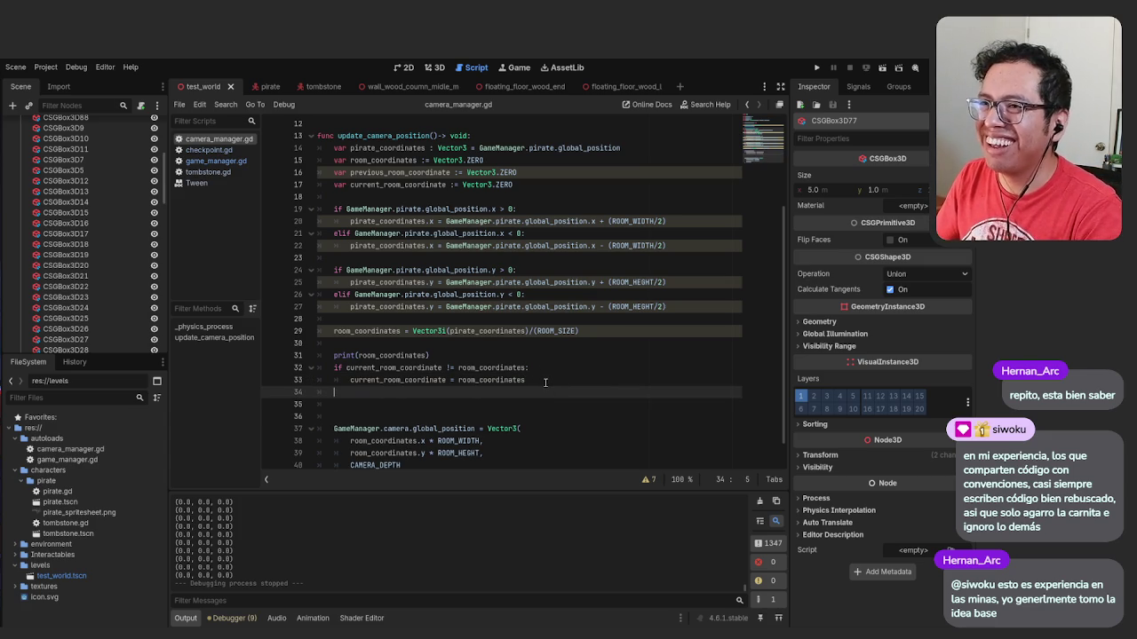
key(Return)
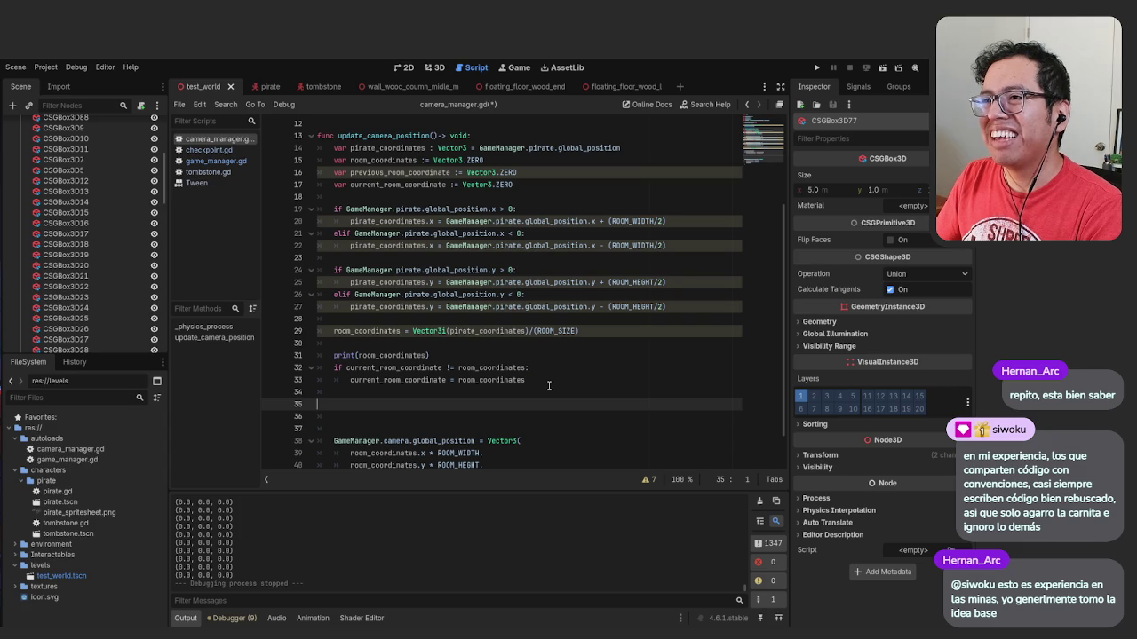
drag(553, 385, 344, 385)
click(346, 368)
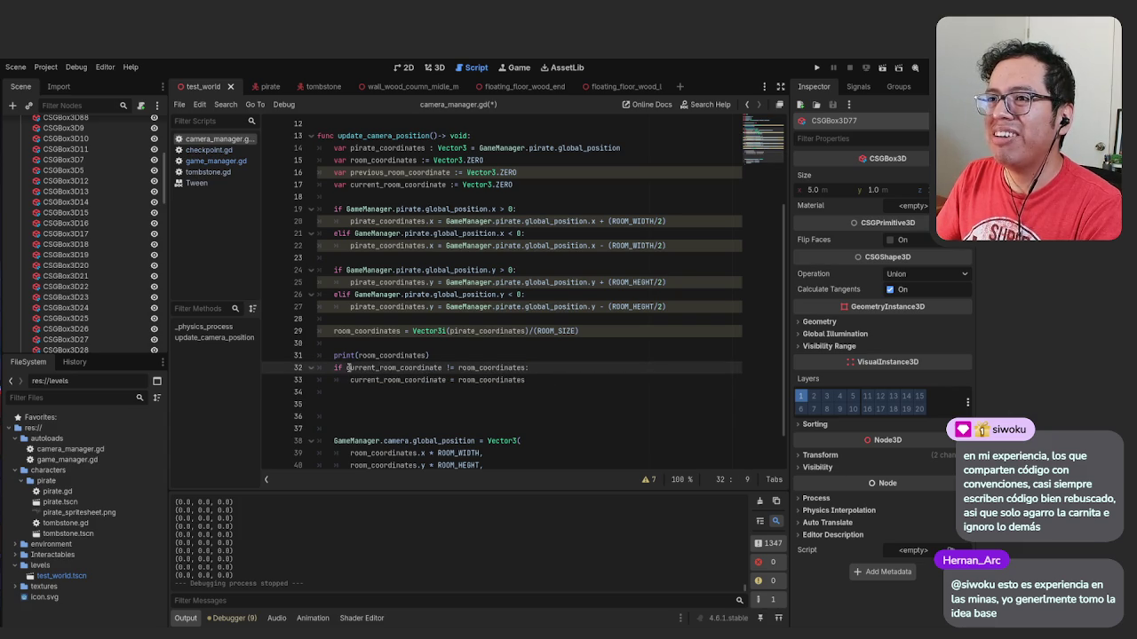
key(BackSpace)
key(BackSpace)
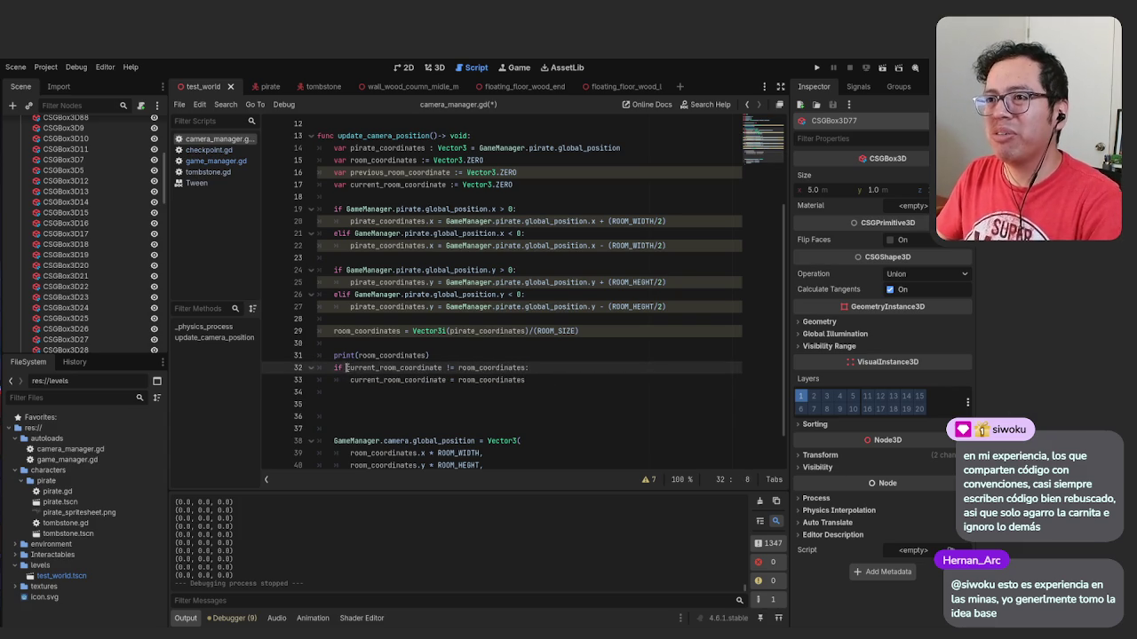
key(BackSpace)
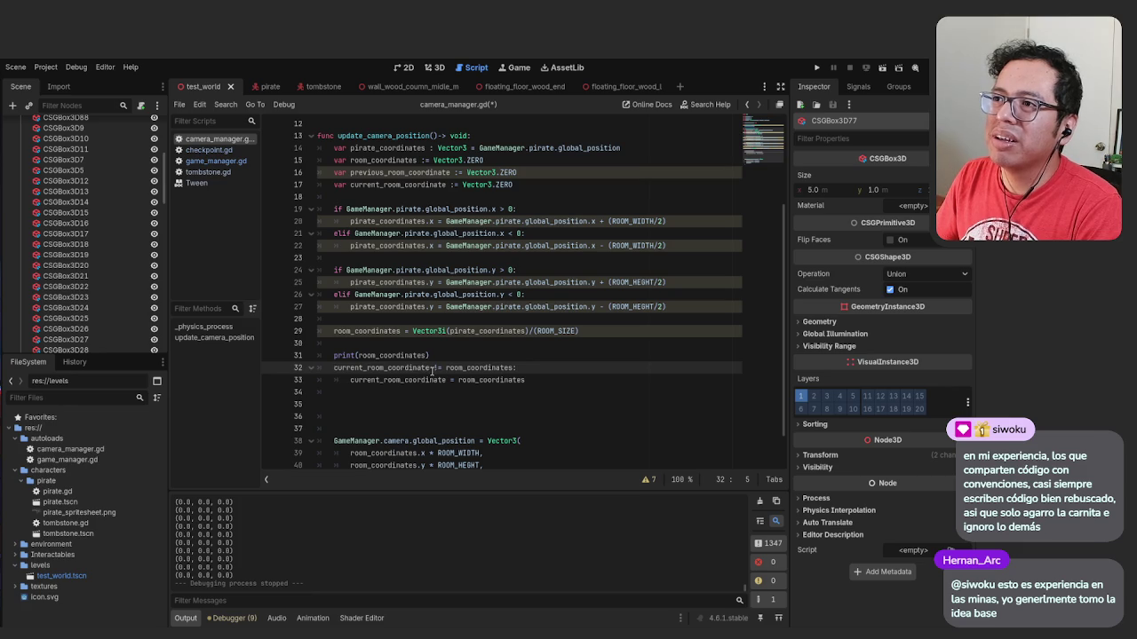
drag(527, 381, 299, 374)
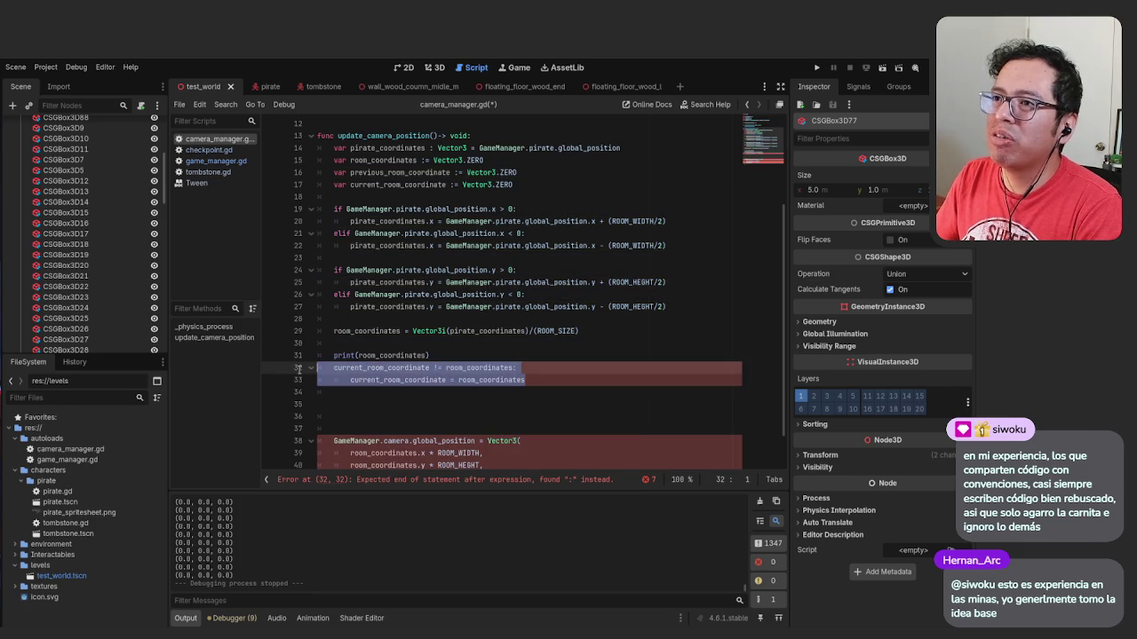
key(BackSpace)
Delete the current_room_coordinate variable declaration
scroll(502, 246, up, 2)
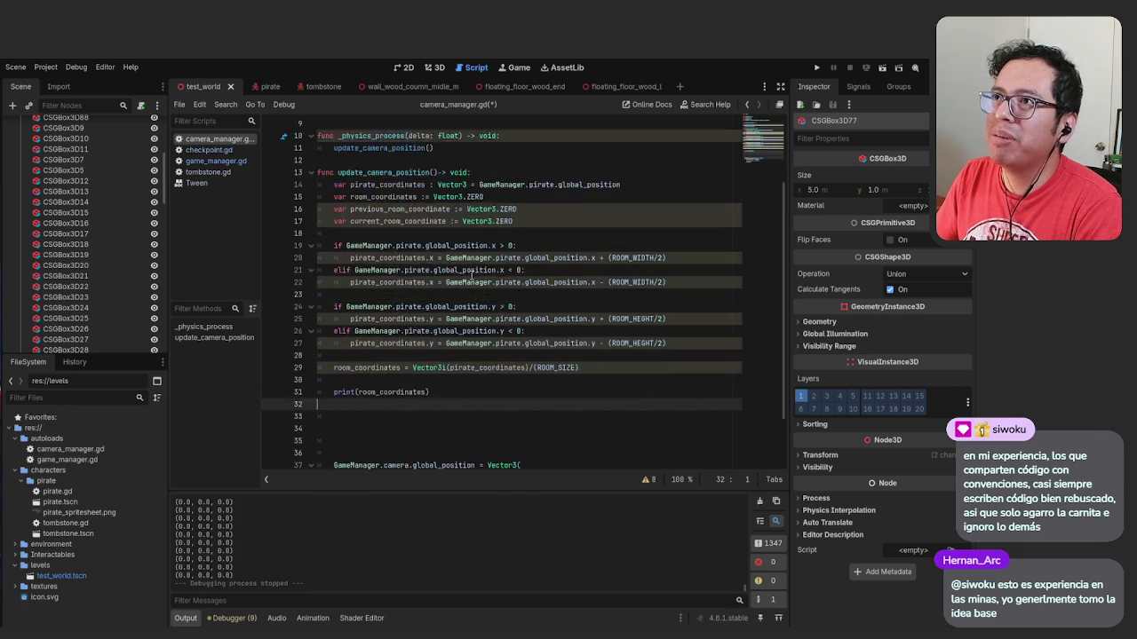
drag(515, 258, 299, 259)
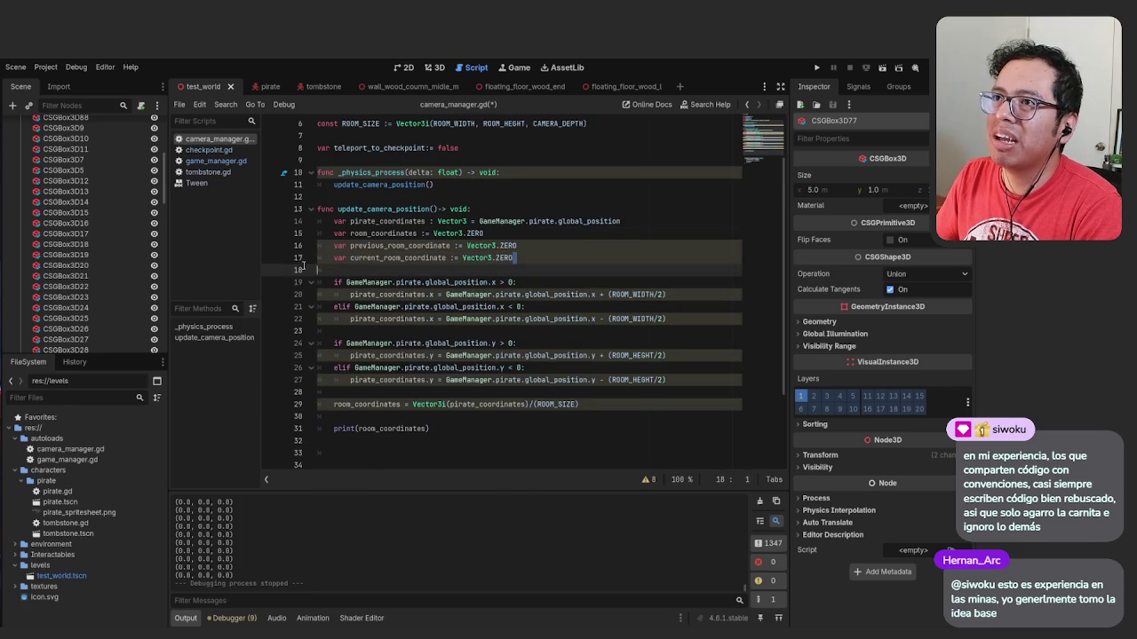
key(BackSpace)
key(BackSpace)
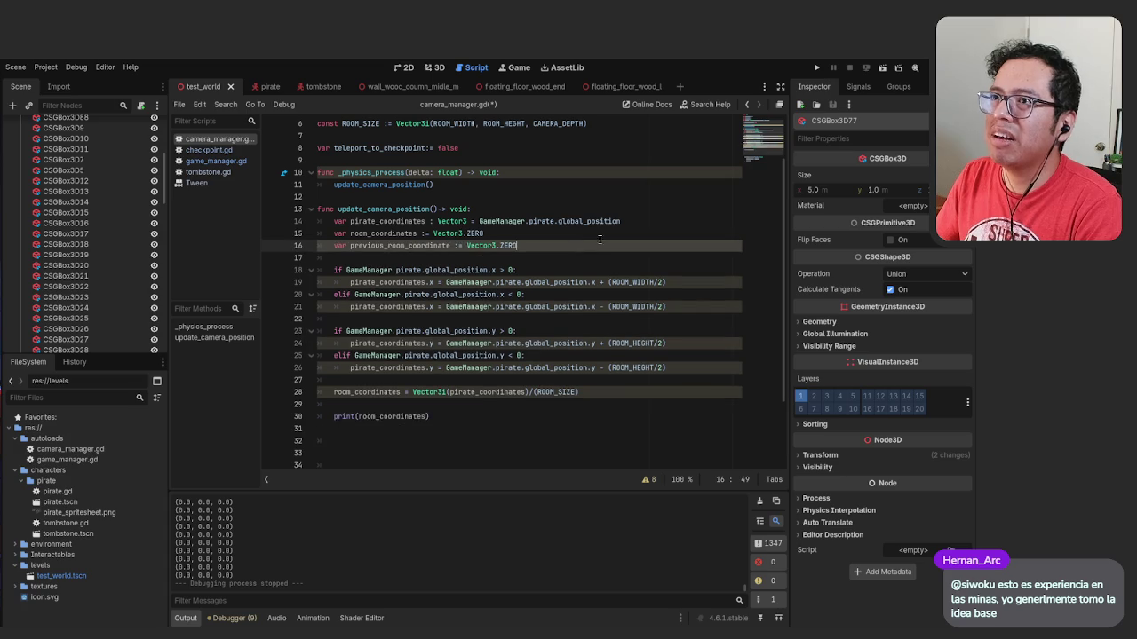
Remove the extra blank line after print and start typing 'if previous_room_coordinate'
scroll(366, 393, down, 1)
click(362, 417)
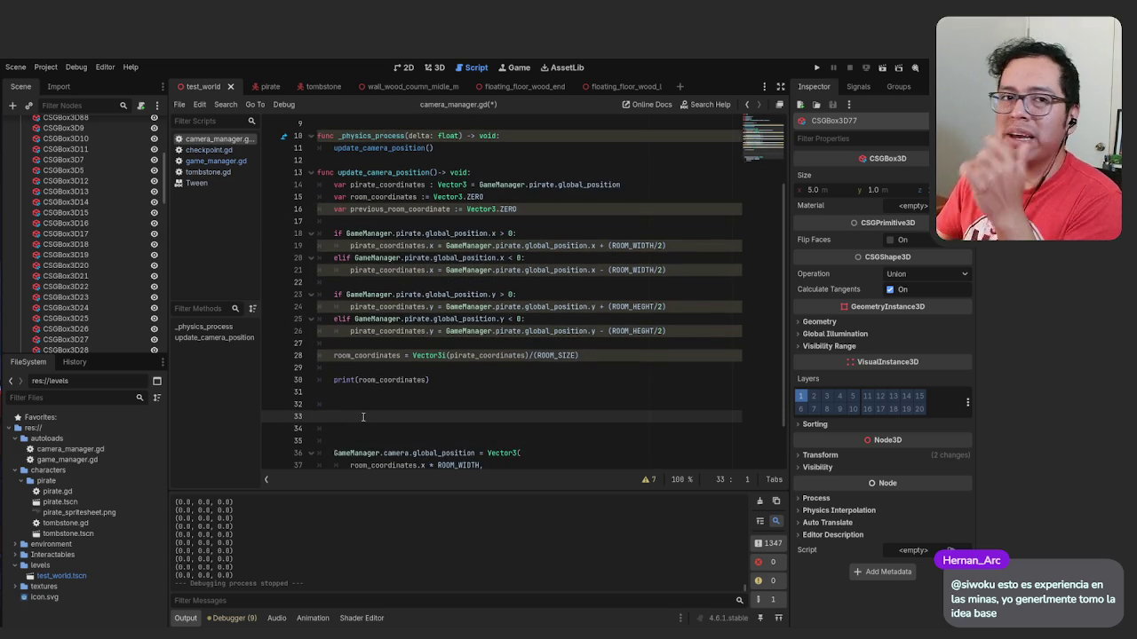
key(BackSpace)
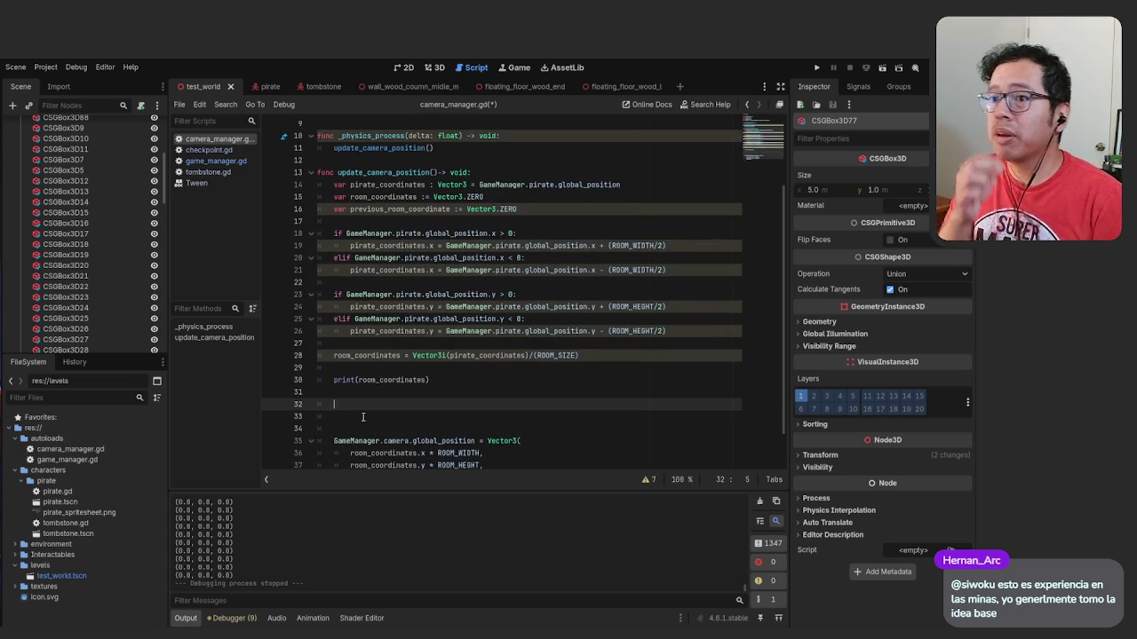
text(rev)
key(BackSpace)
key(BackSpace)
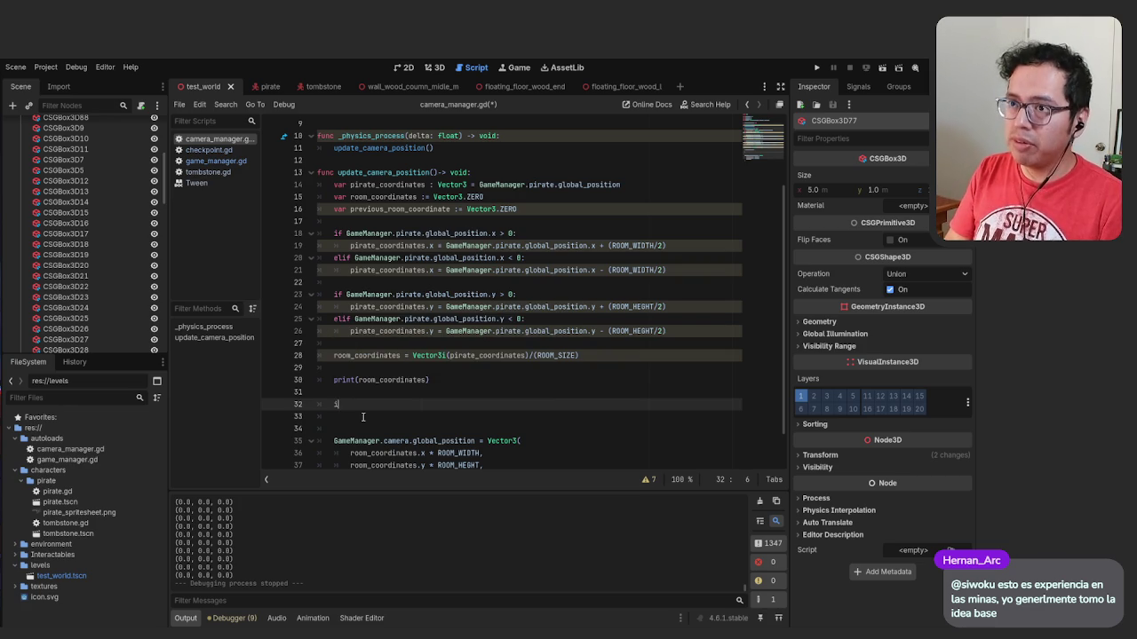
text(e)
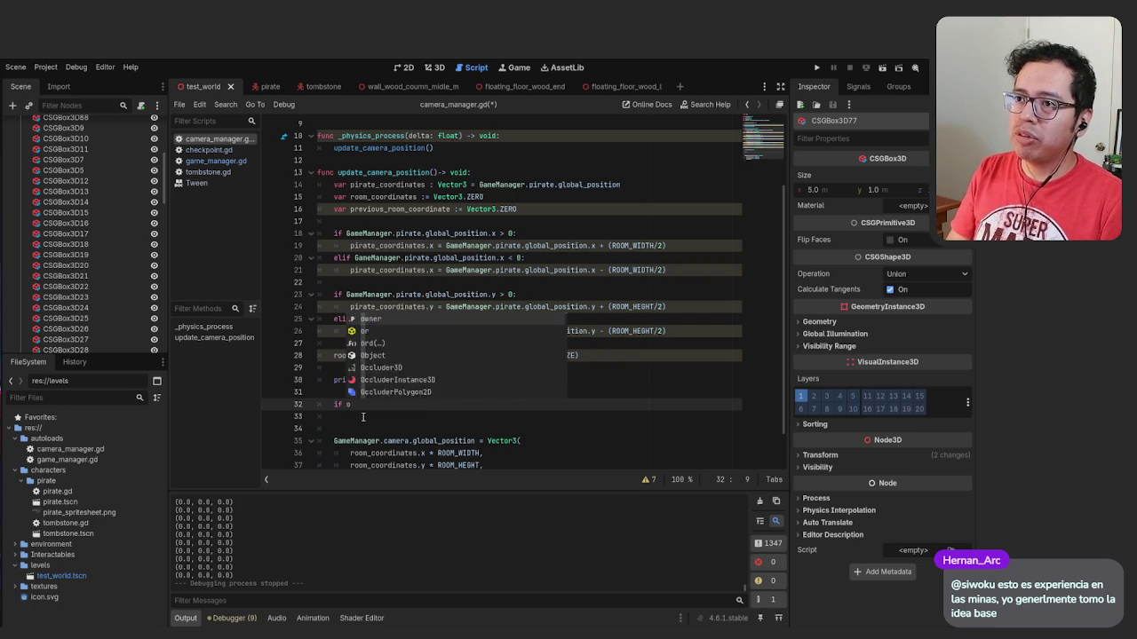
text(vi)
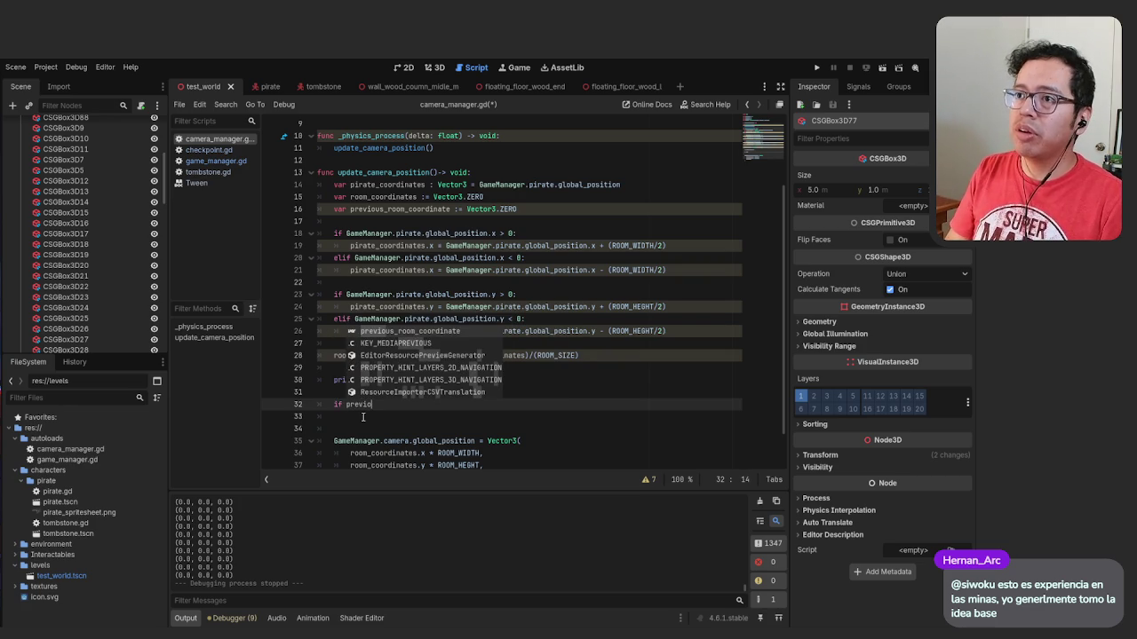
key(Return)
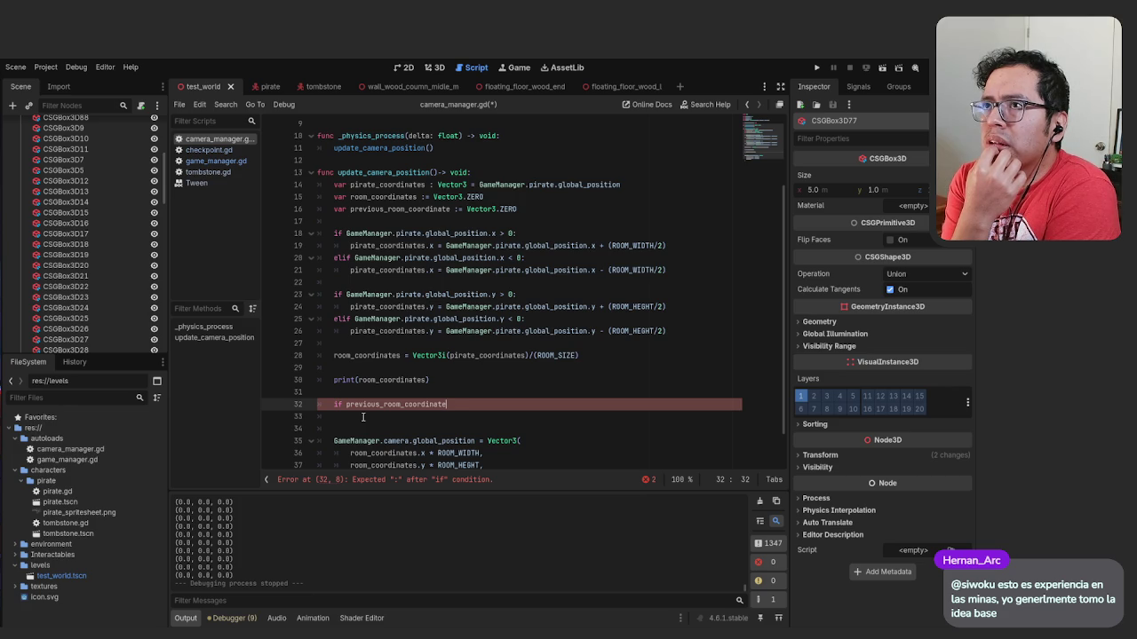
Save and run the game, walking the pirate left into the next room and back
key(Left)
key(F5)
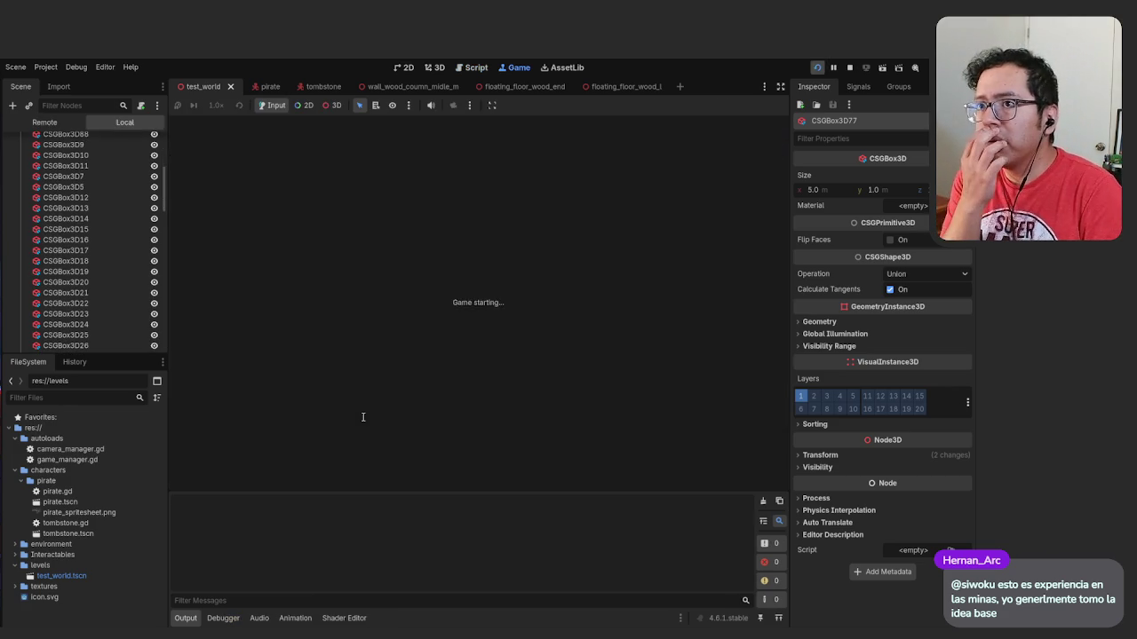
key(Left)
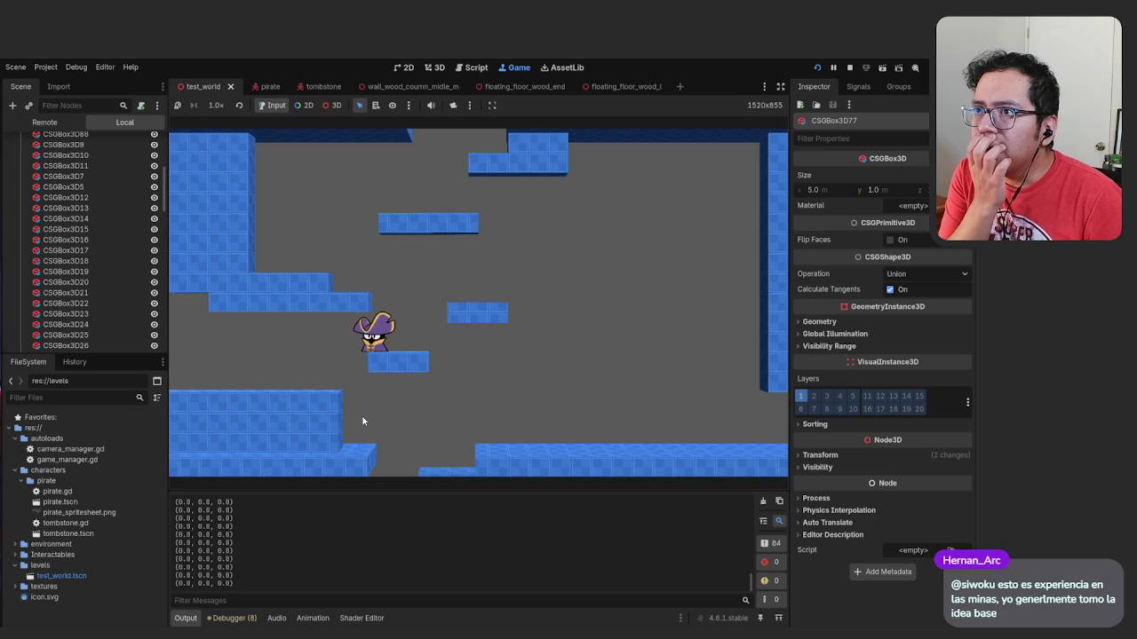
key(Left)
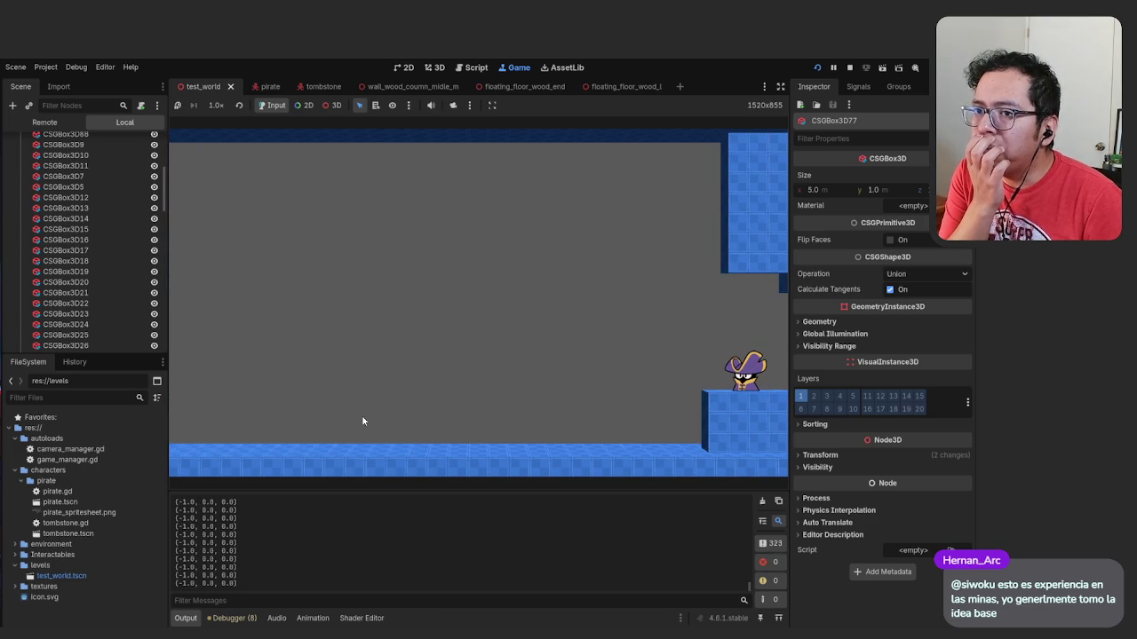
key(Right)
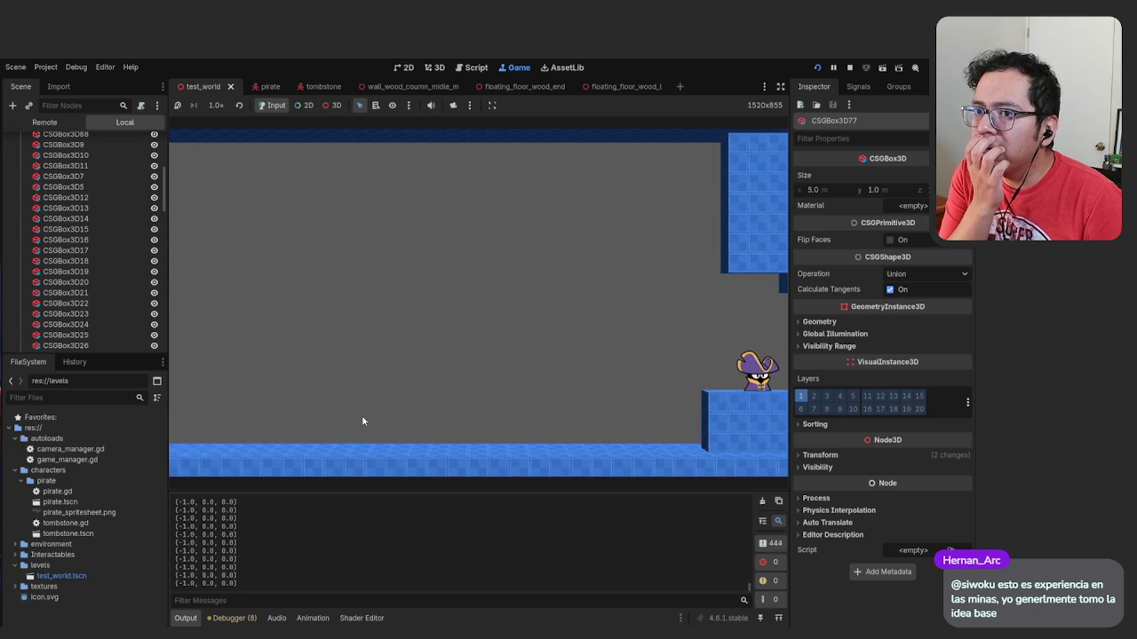
key(Left)
key(Right)
key(Left)
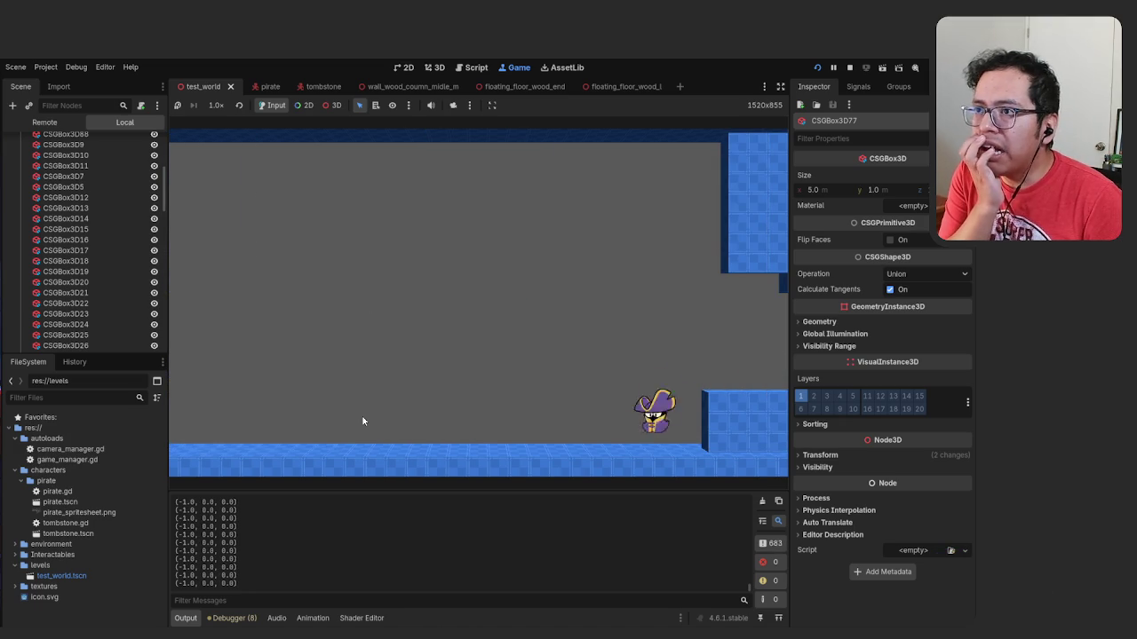
Jump onto the step and cross back and forth to test camera switching at the boundary
key(Left)
key(Right)
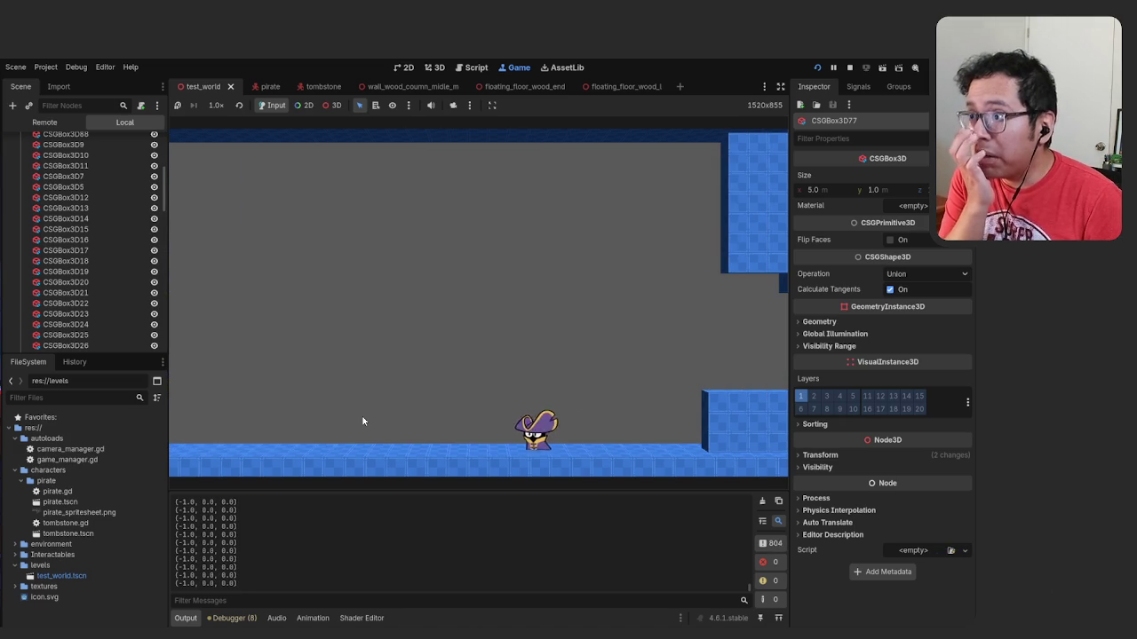
key(Left)
key(Right)
key(space)
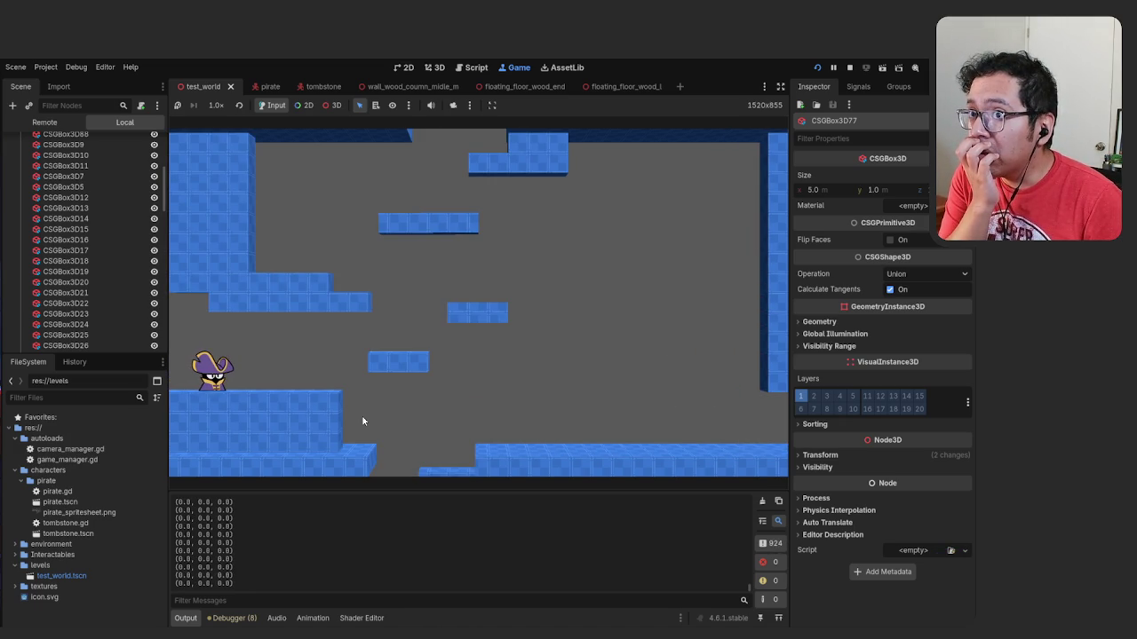
key(Right)
key(Left)
key(Right)
key(Left)
key(Right)
key(Left)
key(Right)
Walk the pirate between rooms, jumping onto the raised and floating platforms
key(Left)
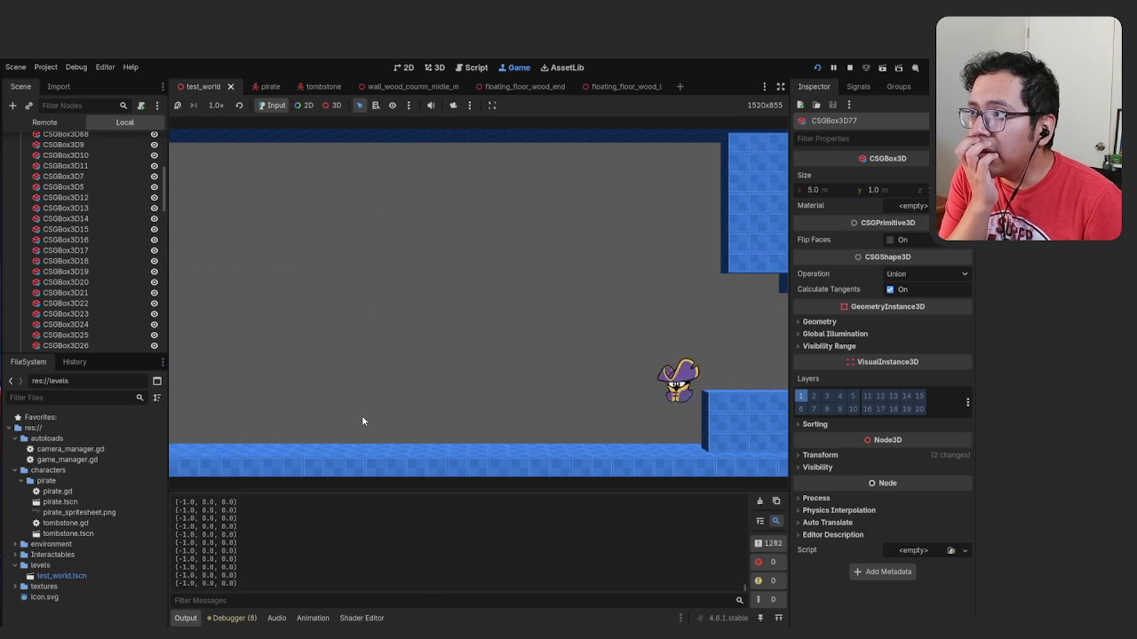
key(Right)
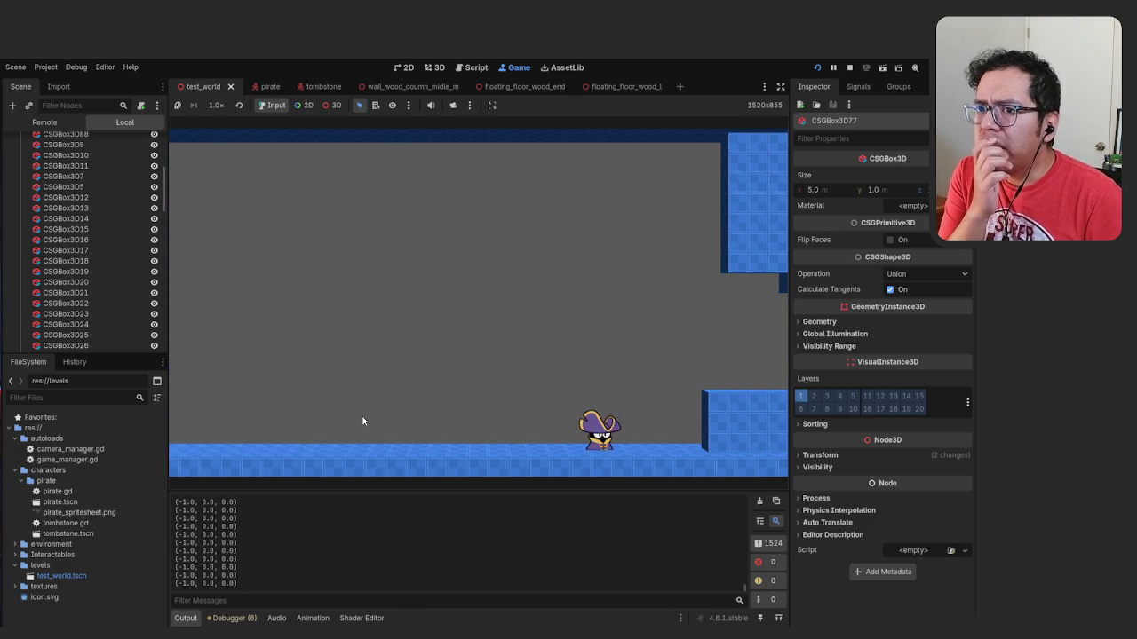
key(space)
key(Right)
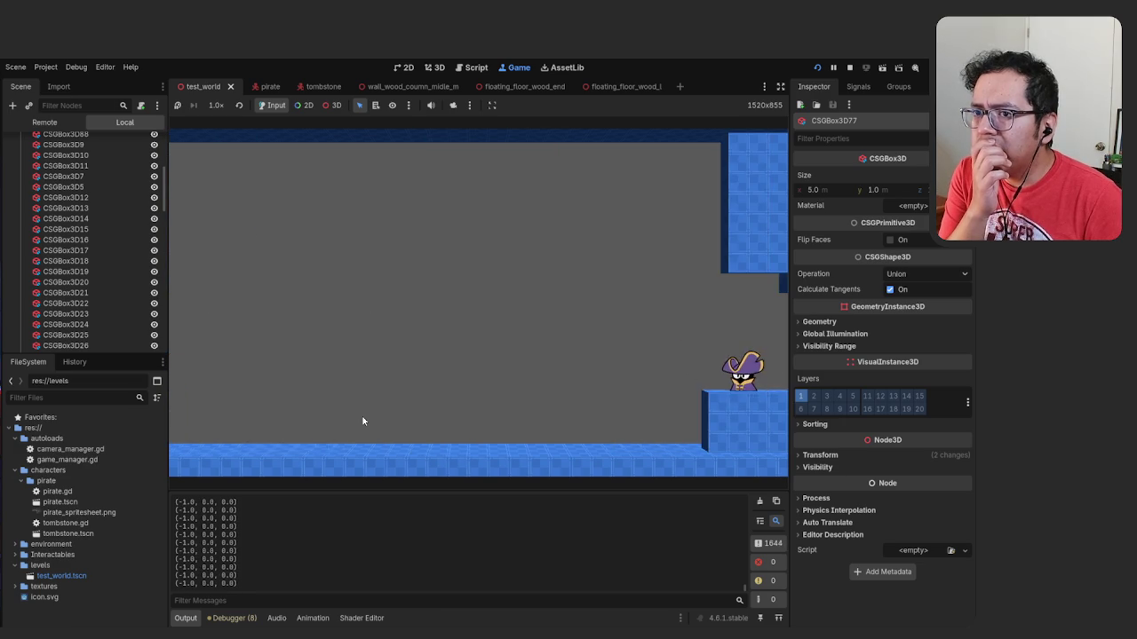
key(Left)
key(Right)
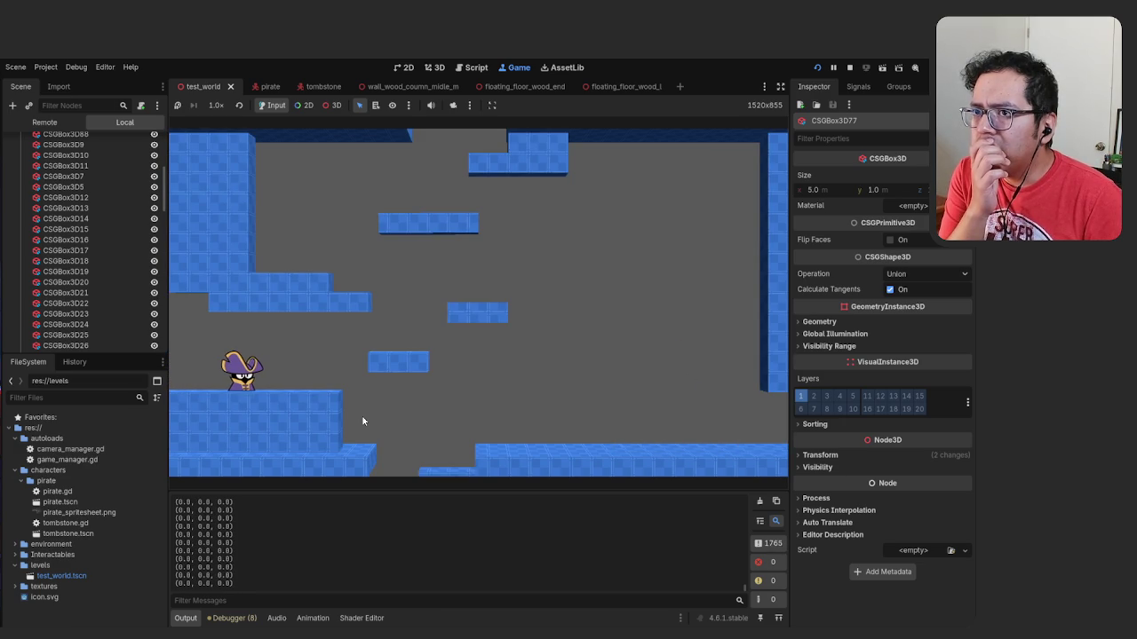
key(Right)
key(space)
key(space)
Cross between the left and right rooms once more, then stop the game
key(Left)
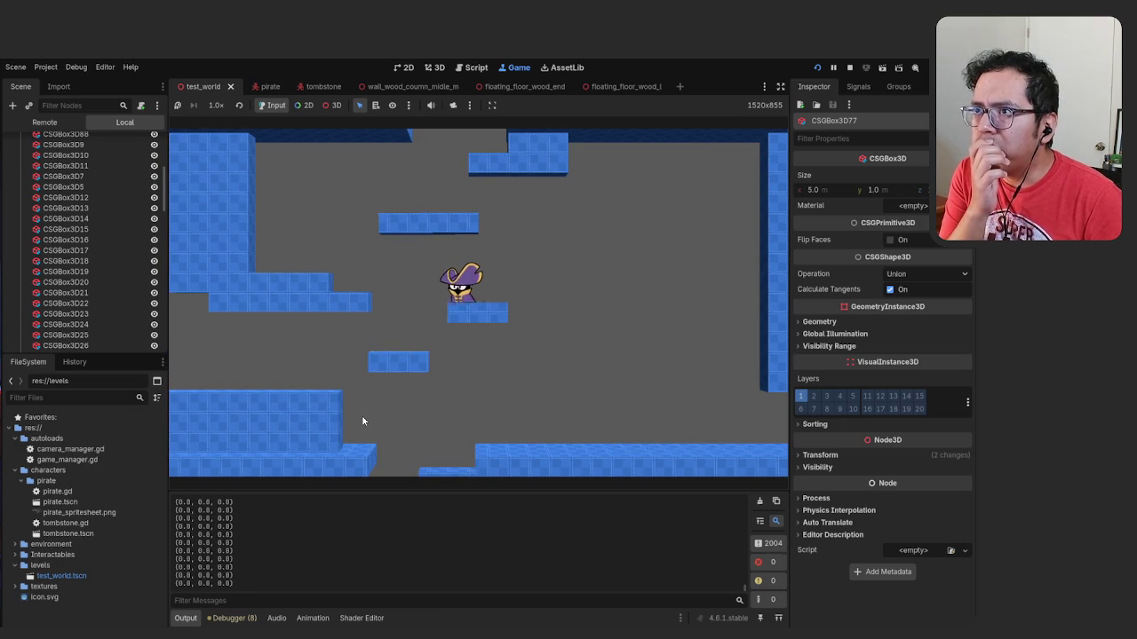
key(Left)
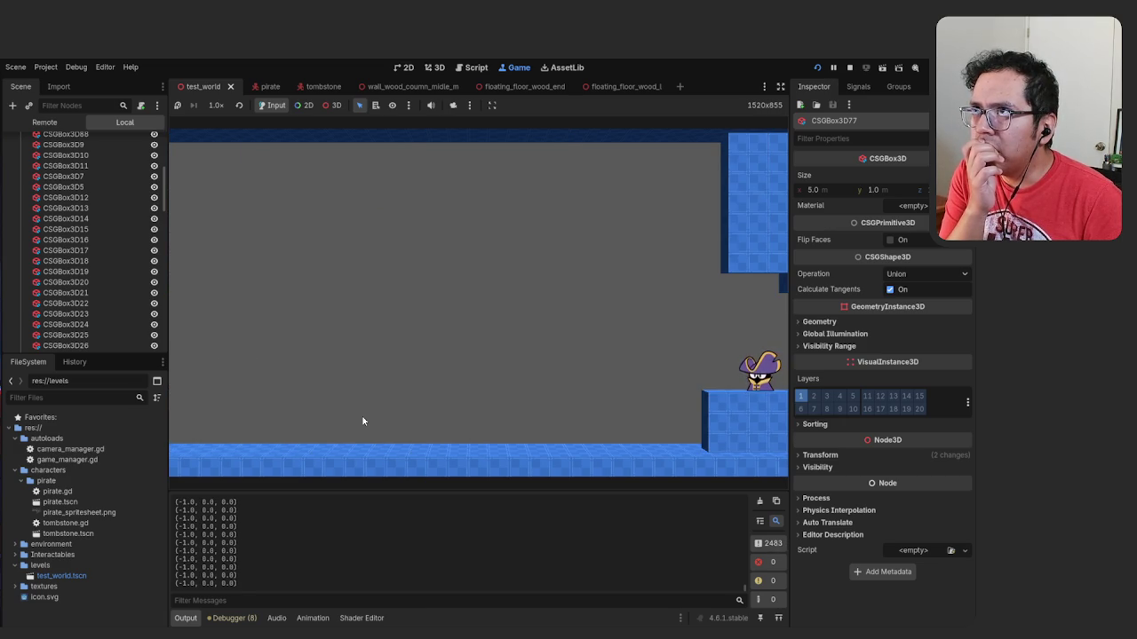
key(Right)
key(Left)
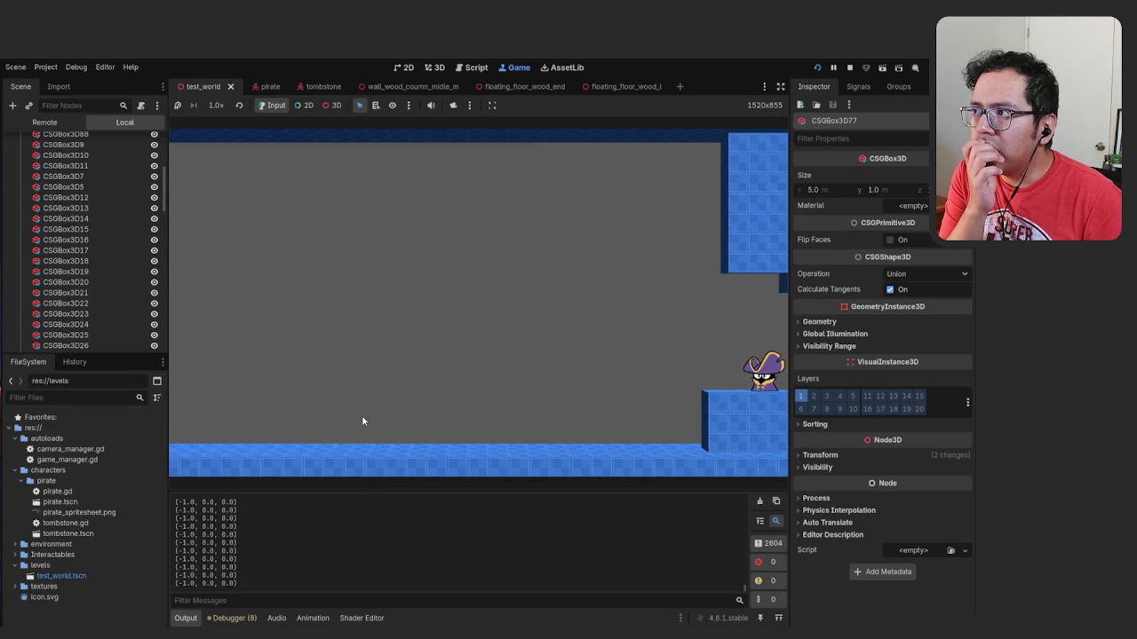
key(Left)
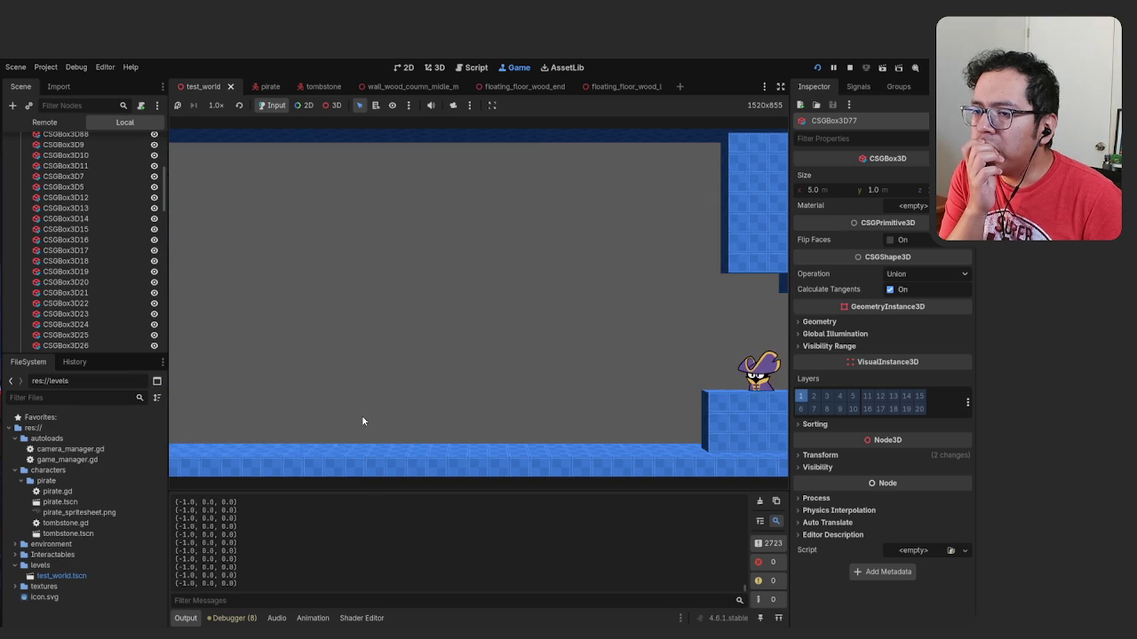
key(Right)
key(Right)
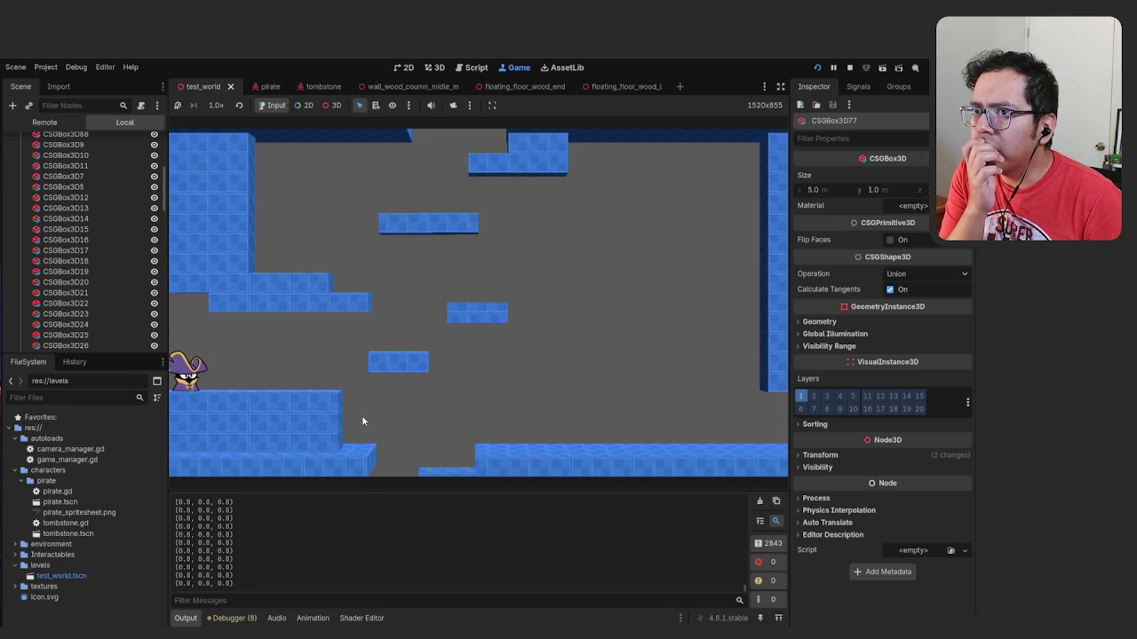
key(Left)
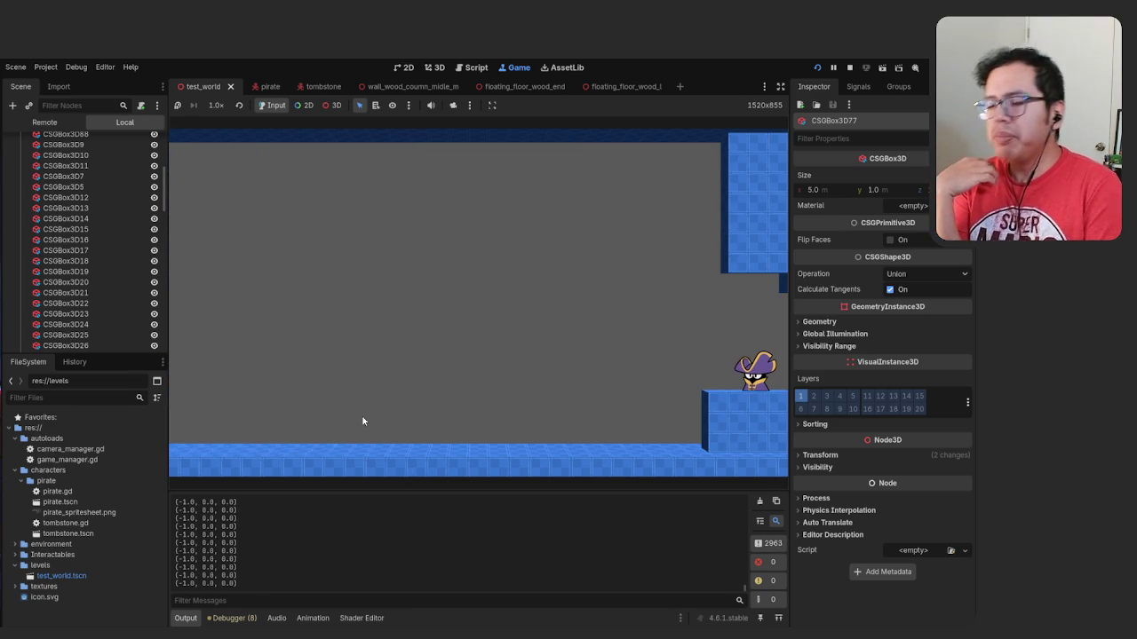
key(F8)
Delete the '#if previous_room_coordinate' comment and undo the retyped if check
text(evious_room_coordinate)
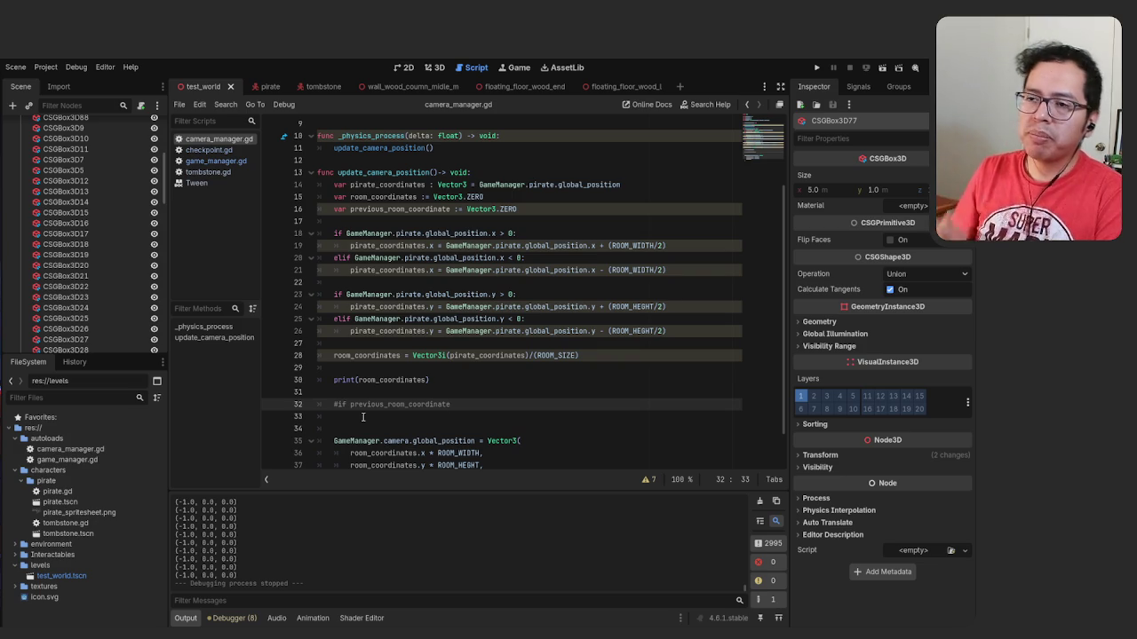
key(BackSpace)
key(BackSpace)
key(BackSpace)
key(BackSpace)
key(BackSpace)
key(BackSpace)
key(BackSpace)
key(BackSpace)
key(BackSpace)
scroll(339, 376, up, 3)
key(Return)
key(Tab)
text(if previous_room_coordinate)
key(BackSpace)
key(BackSpace)
key(BackSpace)
key(ctrl+z)
key(ctrl+z)
Add a new blank line below the room_coordinates declaration
click(367, 382)
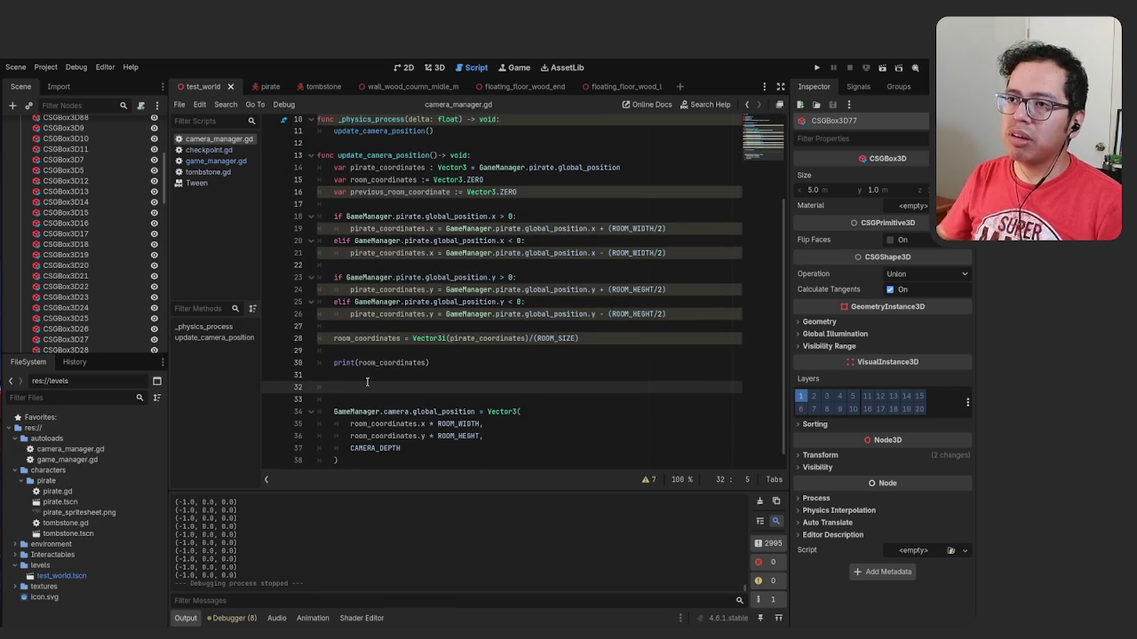
scroll(364, 375, up, 3)
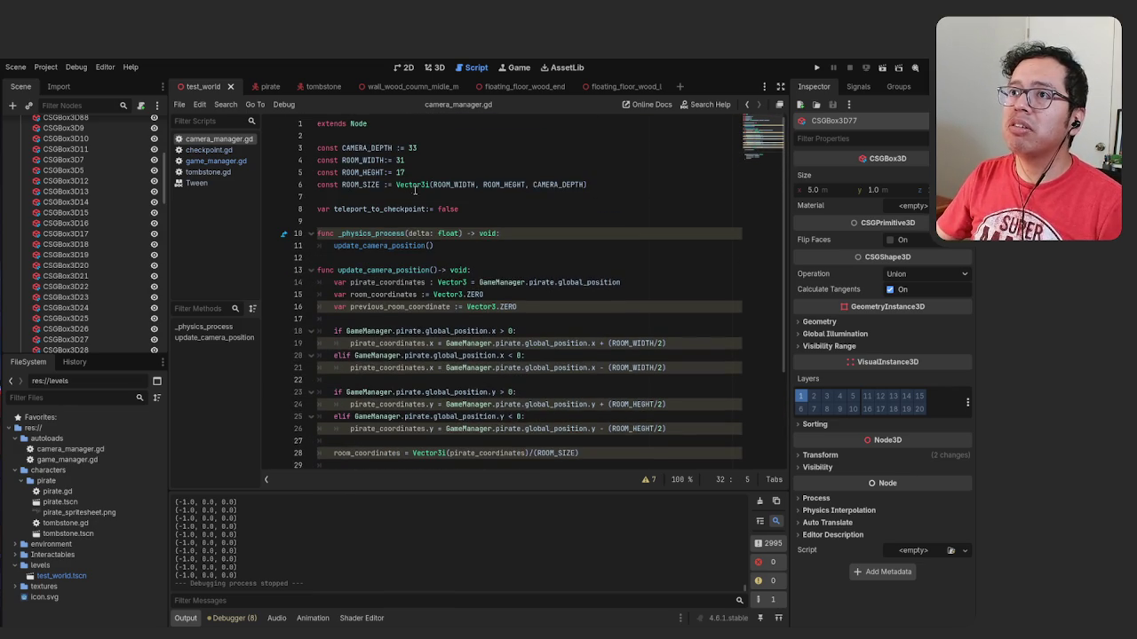
scroll(430, 213, down, 2)
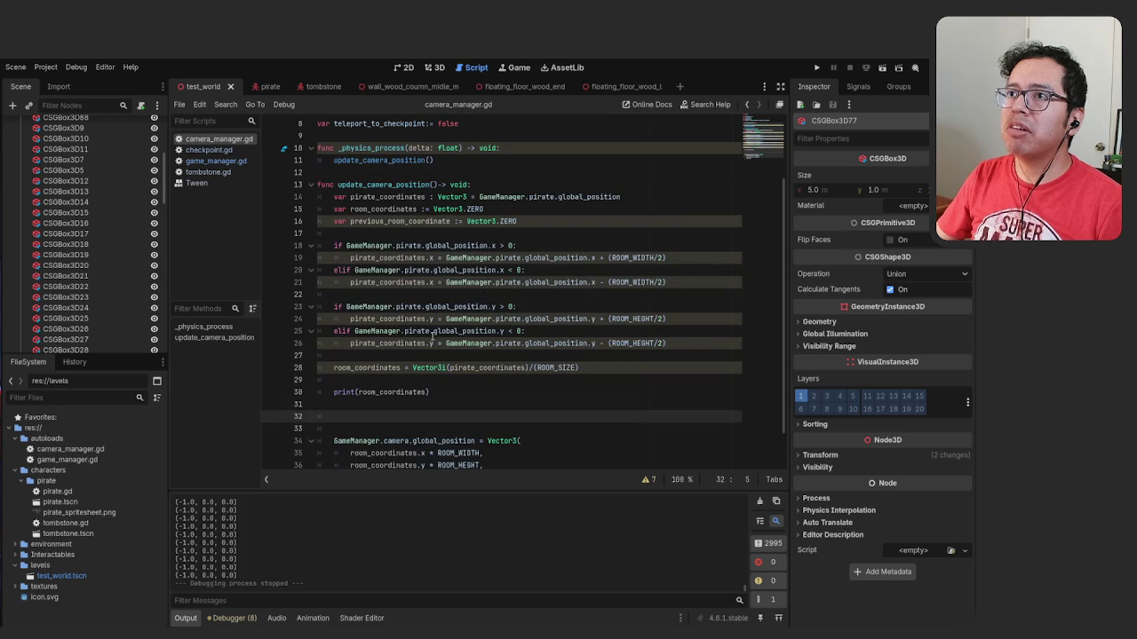
click(523, 208)
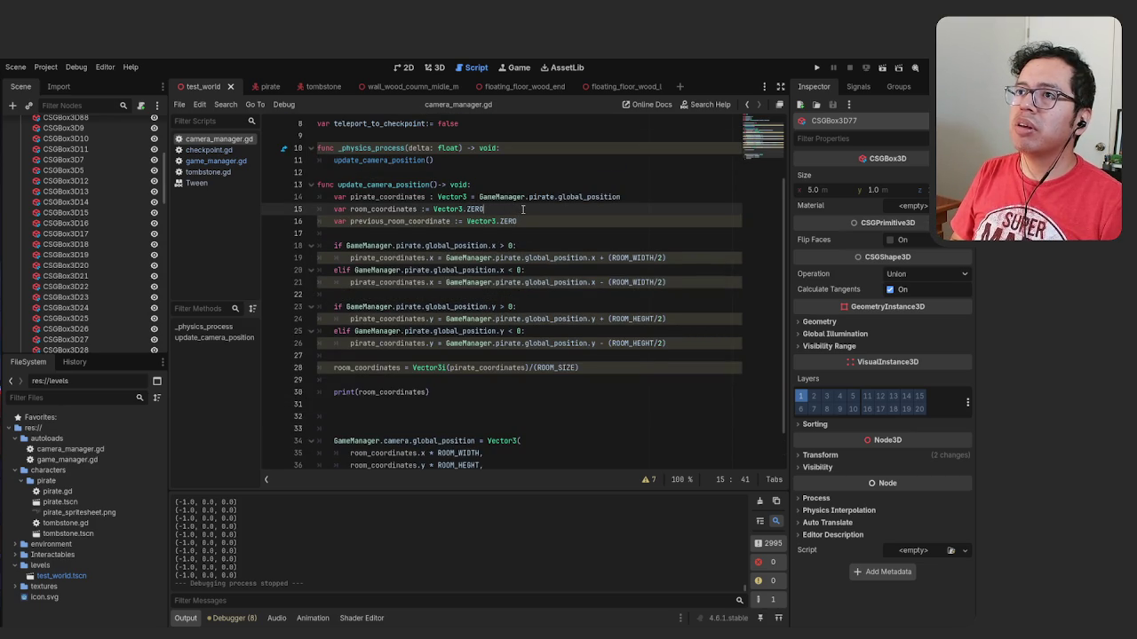
key(Return)
text(var )
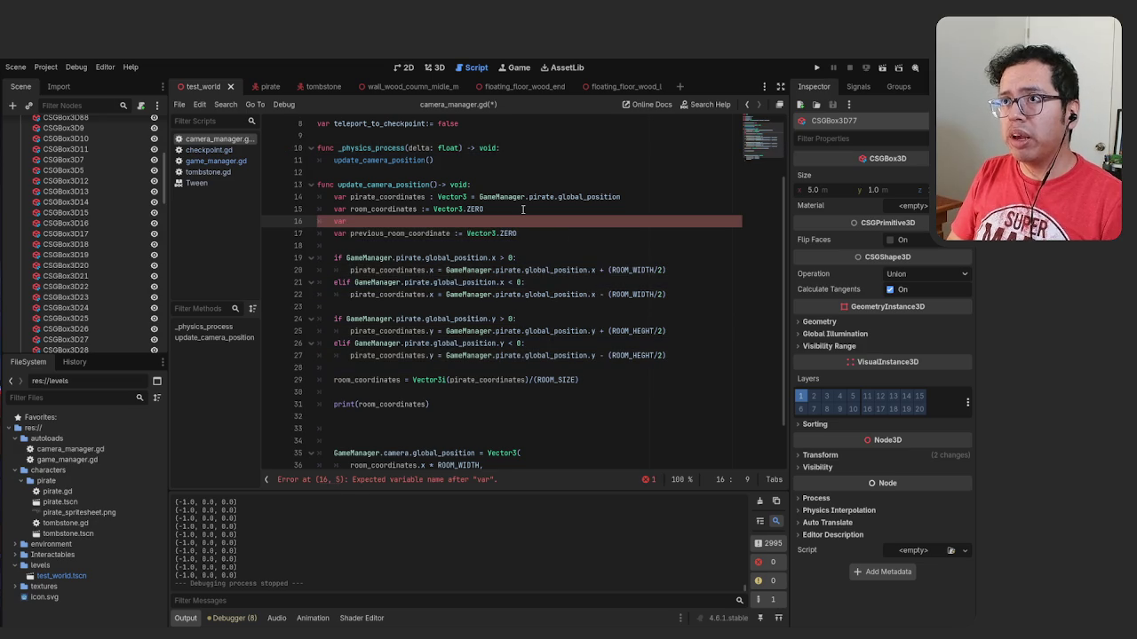
text(actual_r)
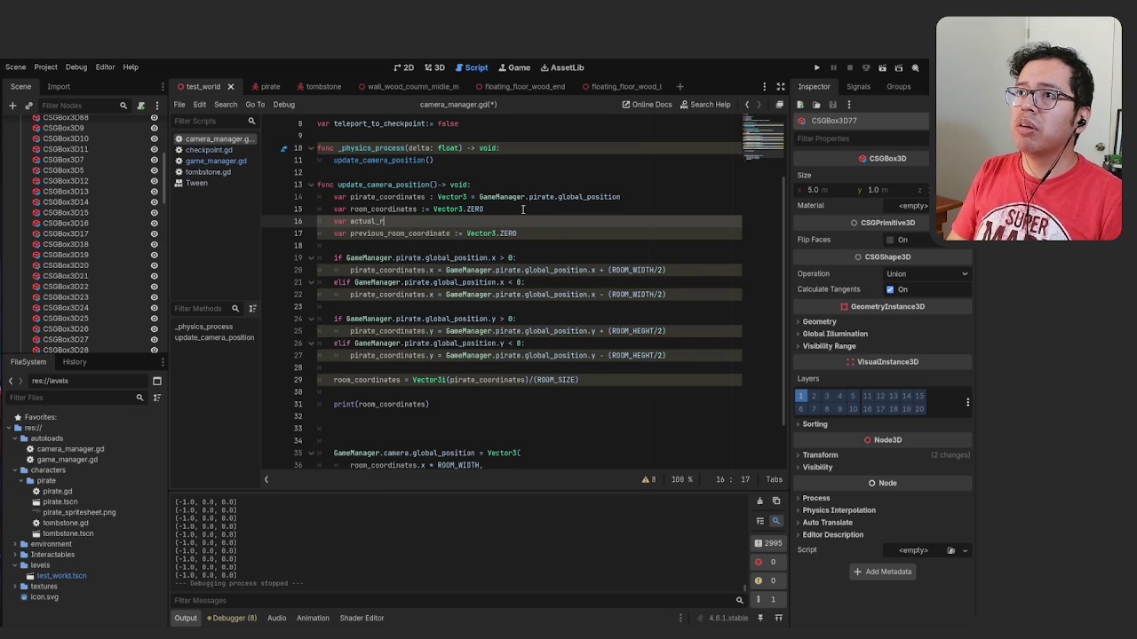
text(oom_coordinates:=)
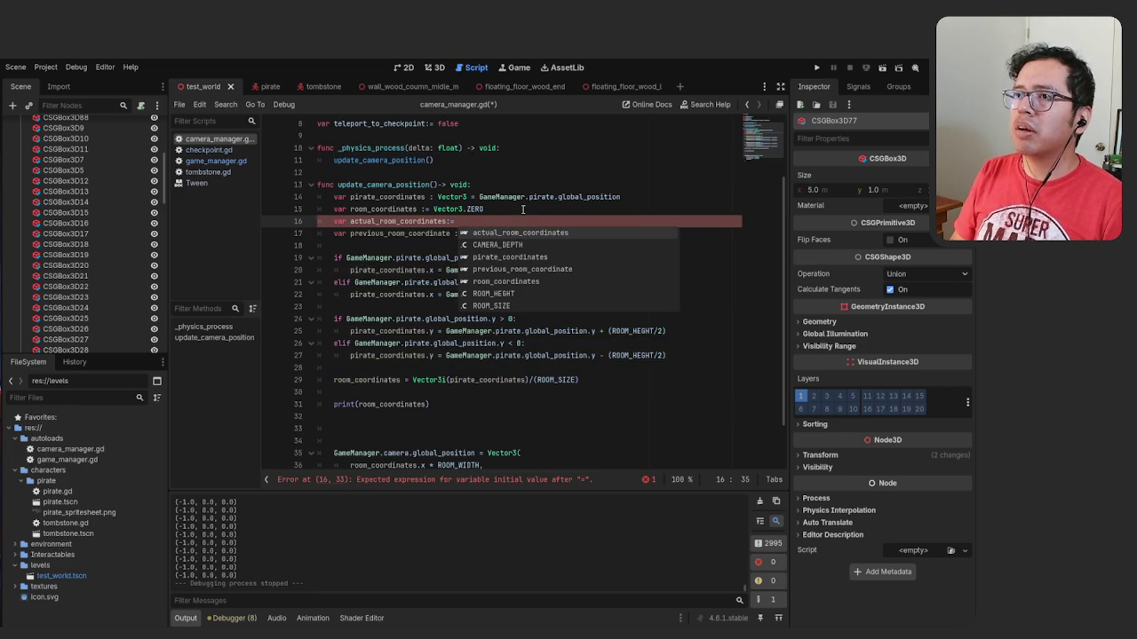
text(room)
key(Return)
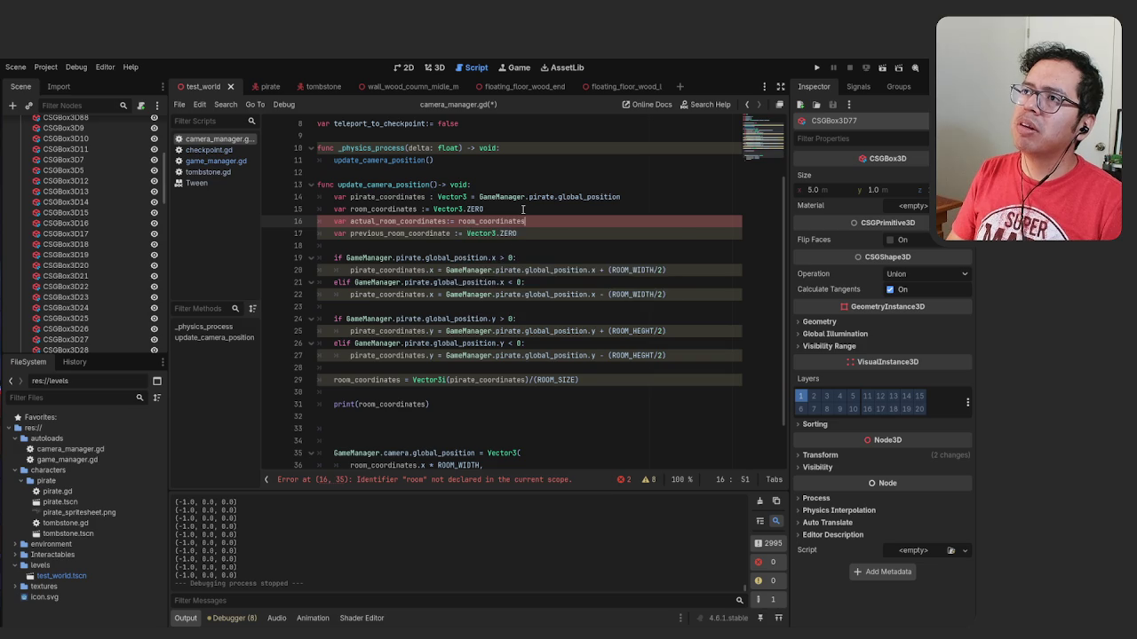
key(ctrl+s)
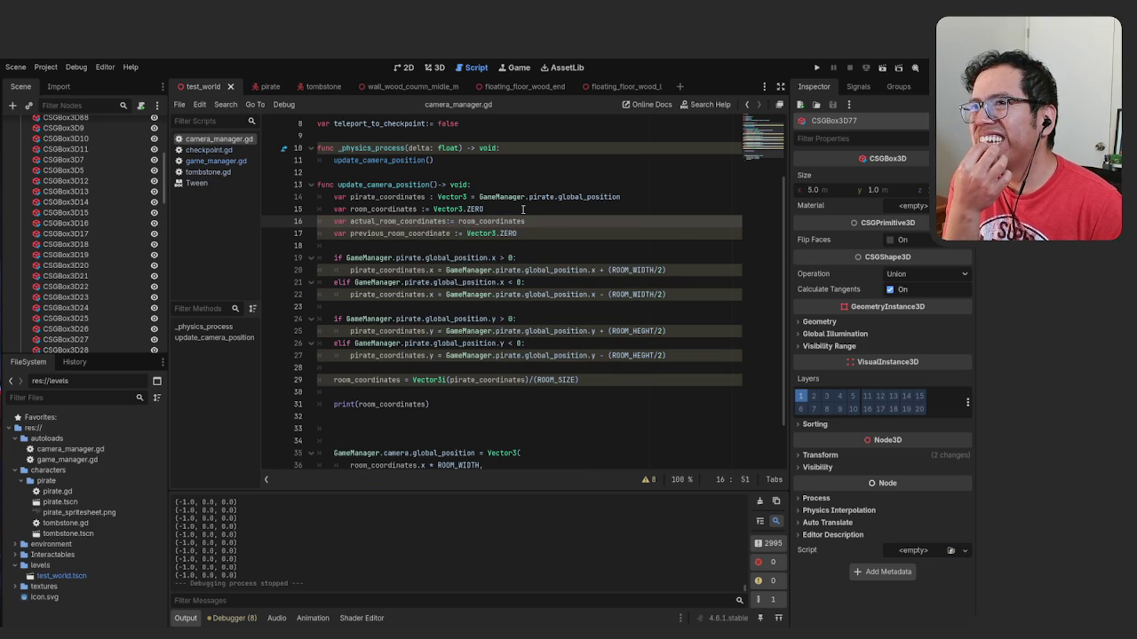
key(BackSpace)
key(BackSpace)
key(BackSpace)
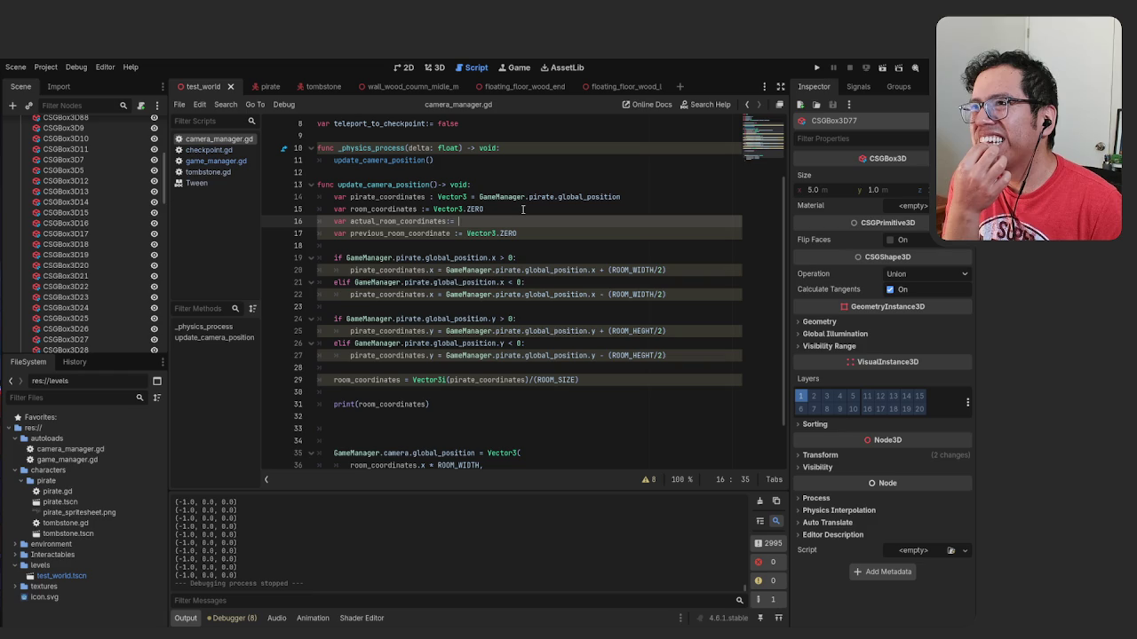
key(BackSpace)
key(BackSpace)
key(BackSpace)
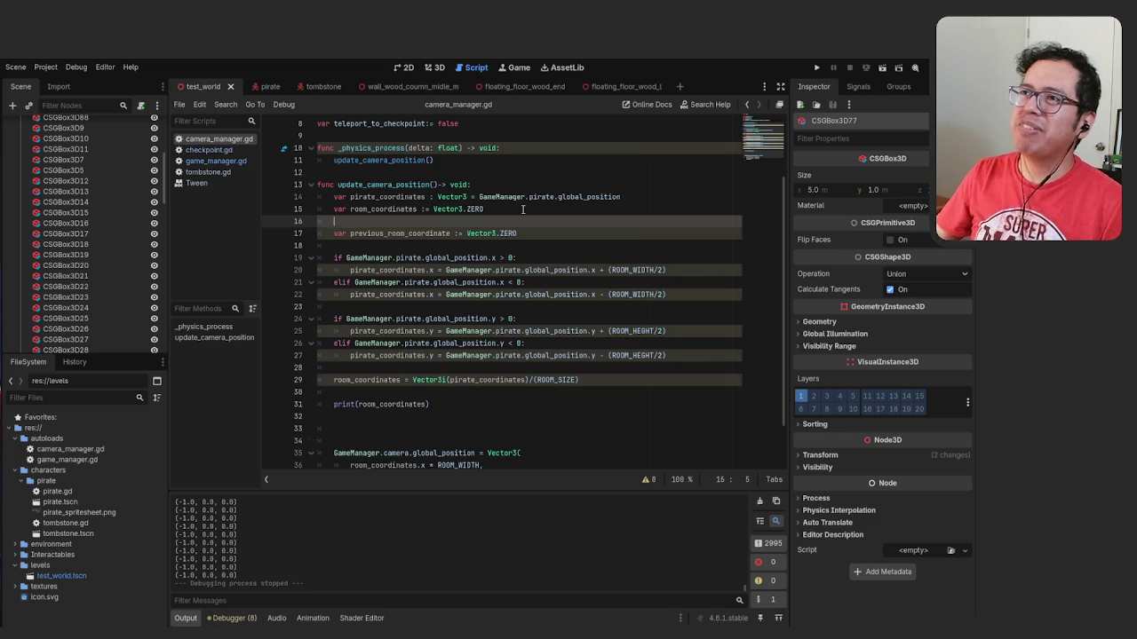
click(450, 410)
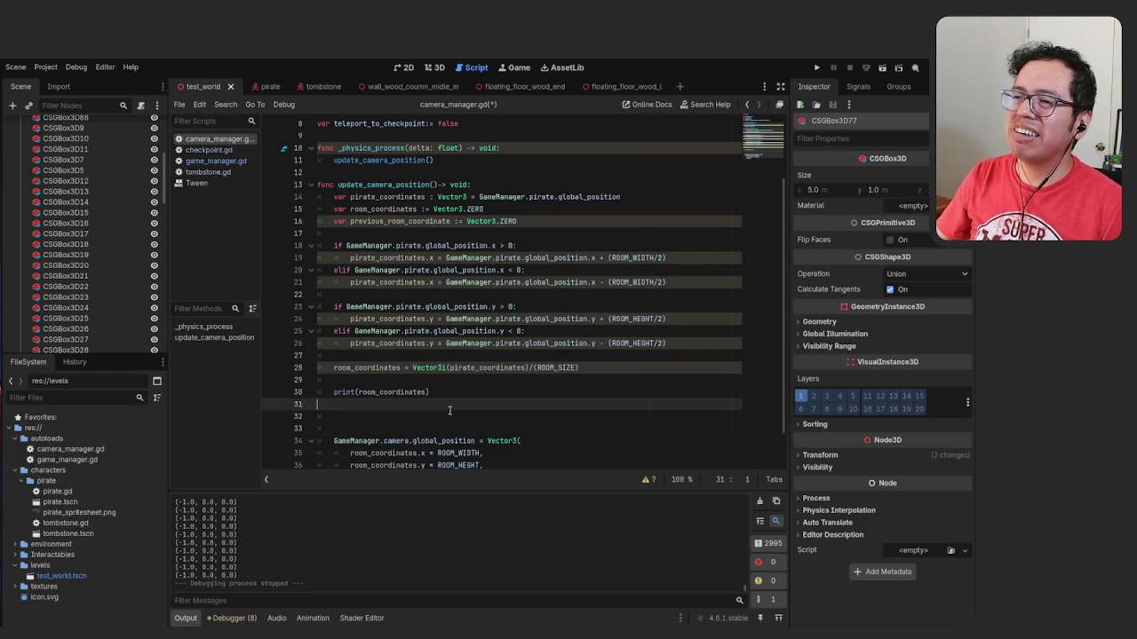
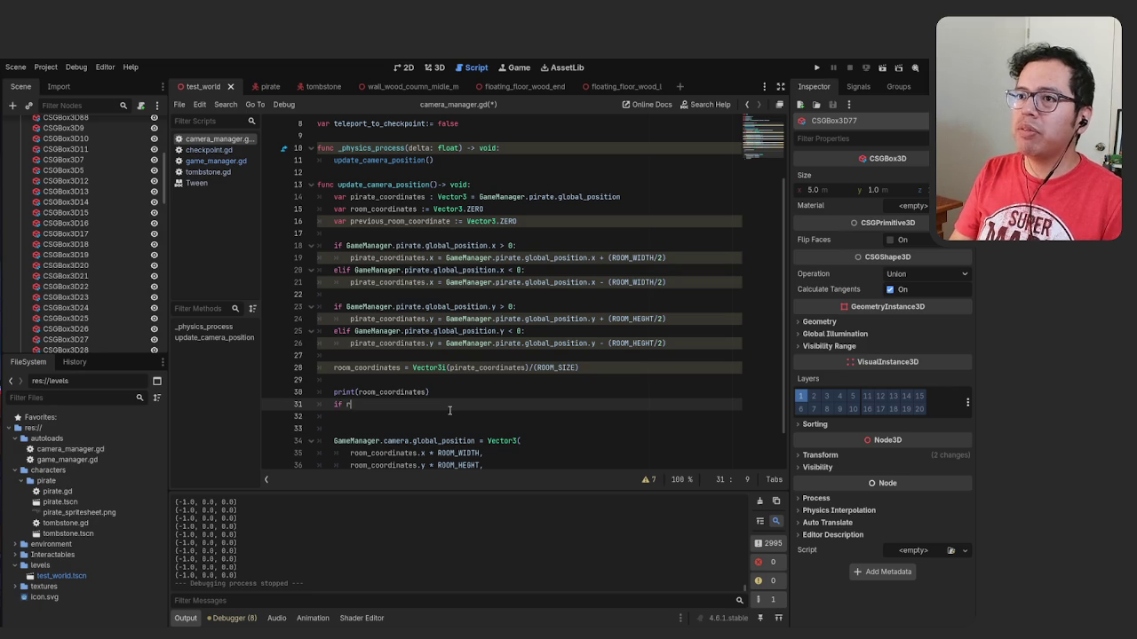
Initialise previous_room_coordinate to room_coordinates and begin an if comparison below the print line
text(oom_)
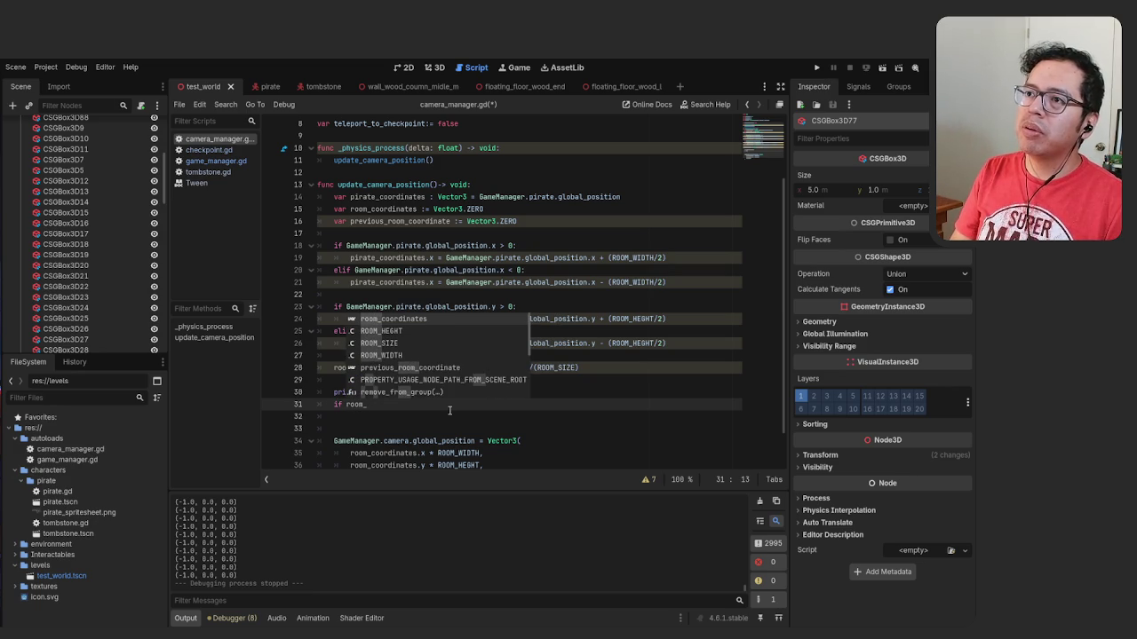
key(Return)
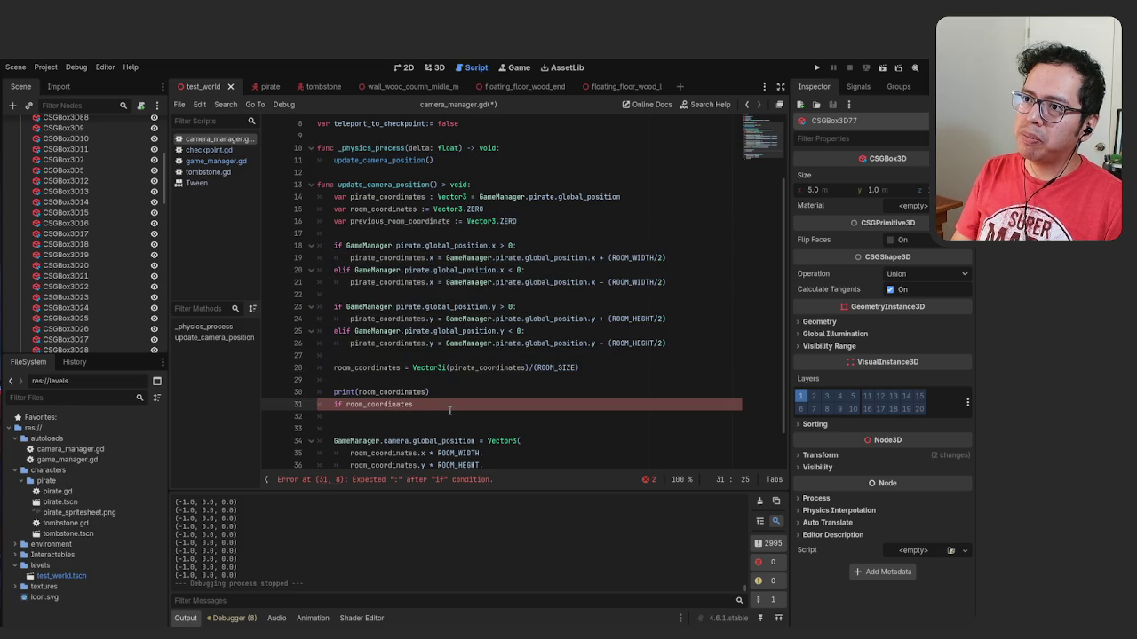
text(= room_coordinates)
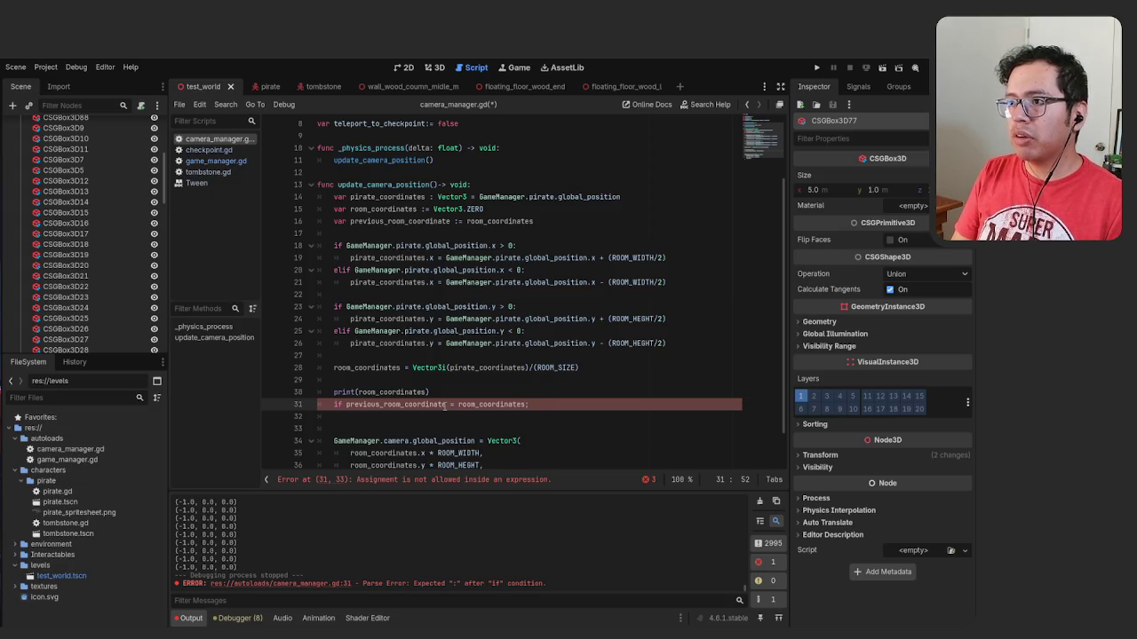
key(BackSpace)
text(:)
key(Return)
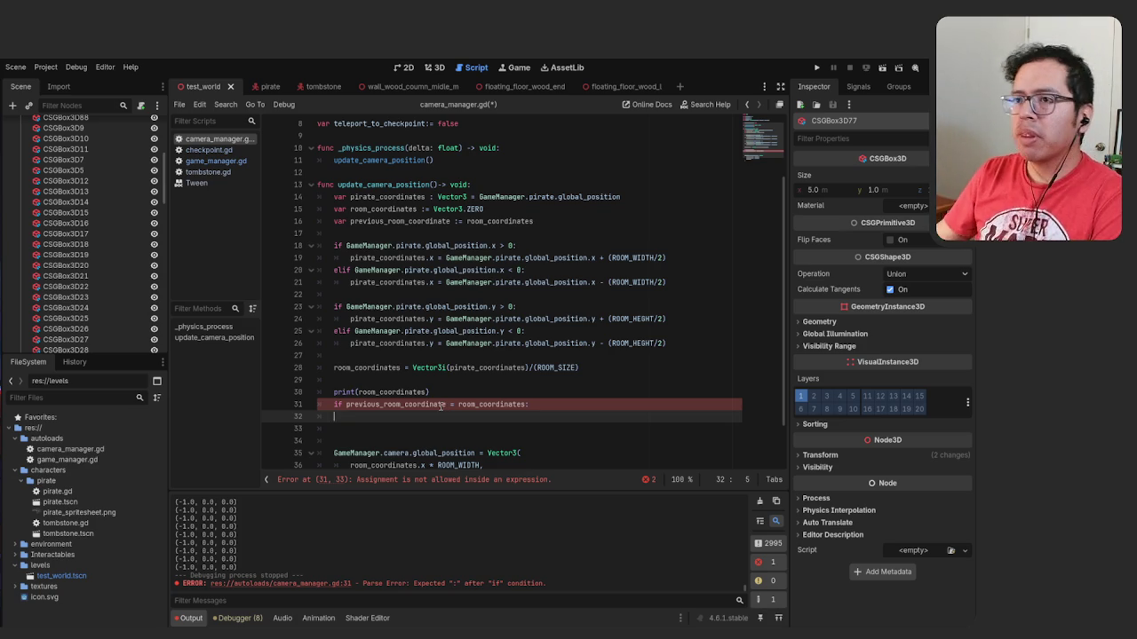
Delete the half-written 'if previous_room_coordinate = room_coordinates' line
key(BackSpace)
key(BackSpace)
key(BackSpace)
drag(492, 404, 331, 404)
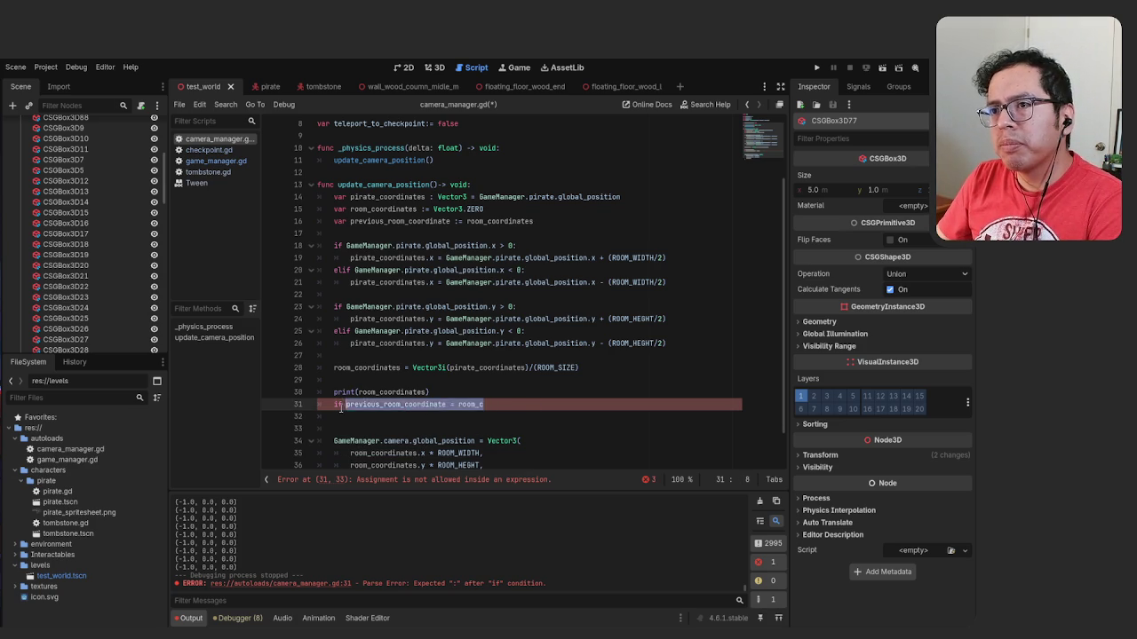
key(BackSpace)
key(BackSpace)
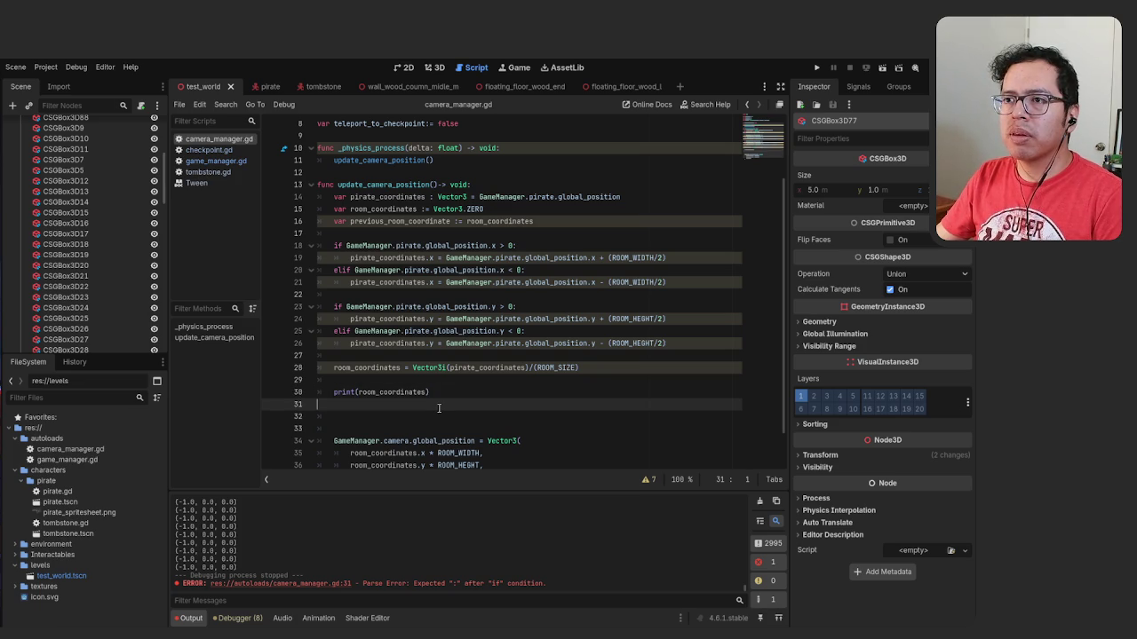
Remove the leftover blank line after print and review where pirate_coordinates is used
key(BackSpace)
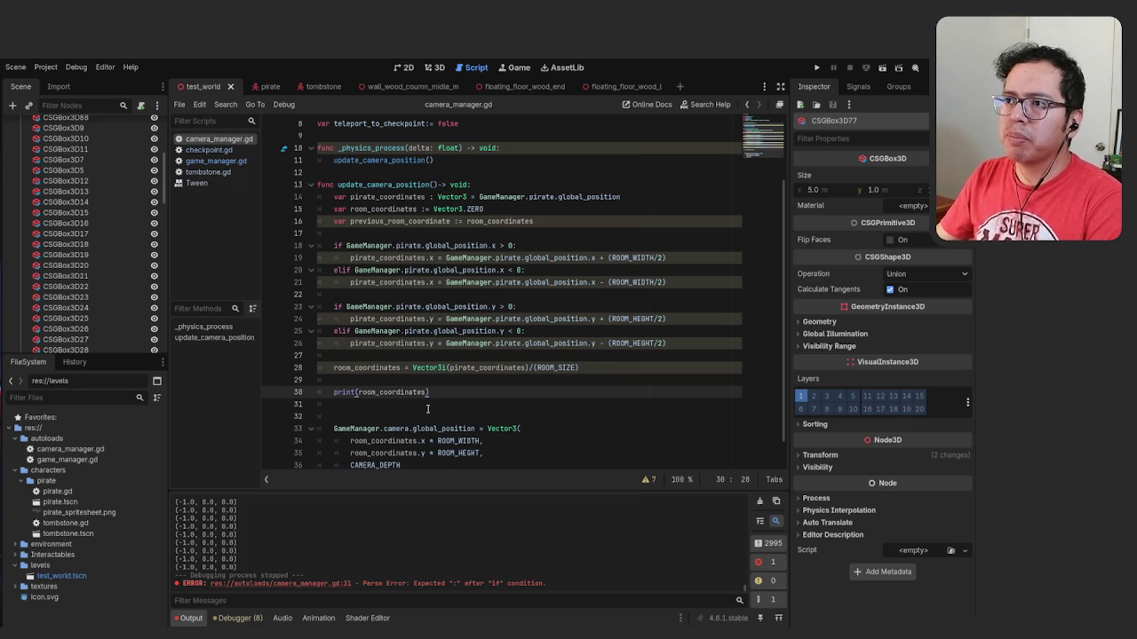
scroll(422, 404, up, 3)
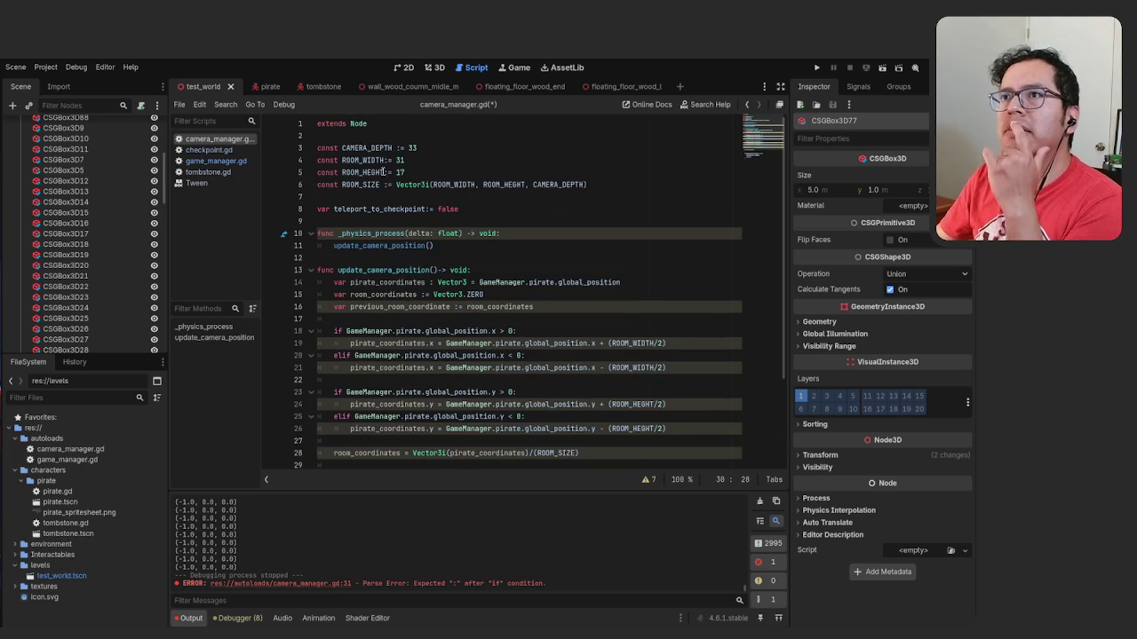
scroll(382, 186, down, 3)
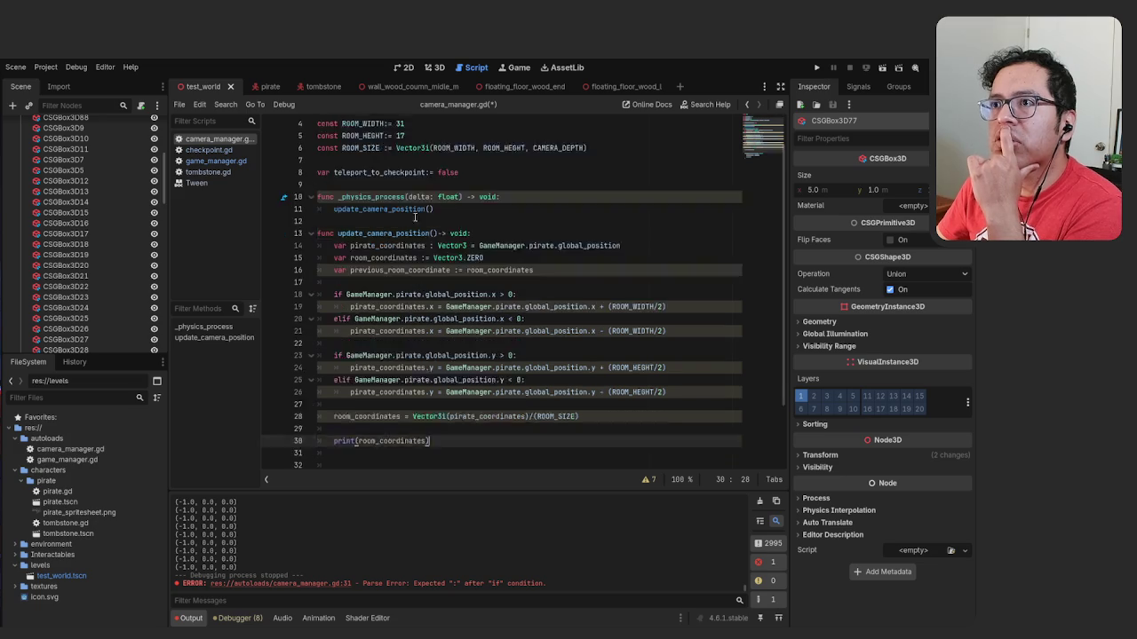
scroll(419, 224, up, 1)
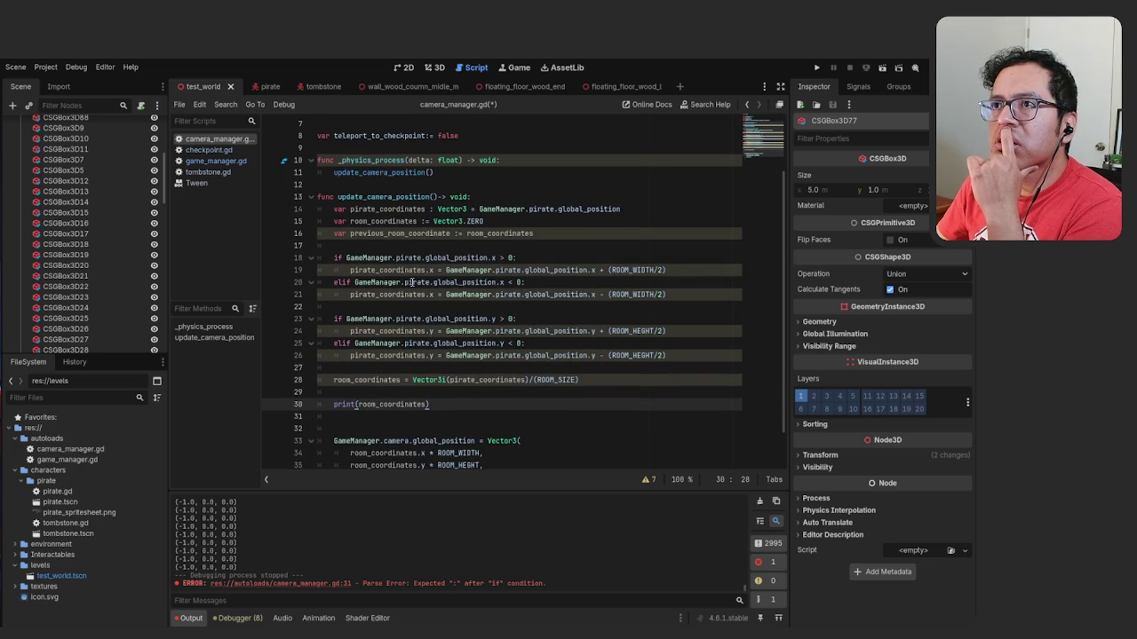
click(400, 233)
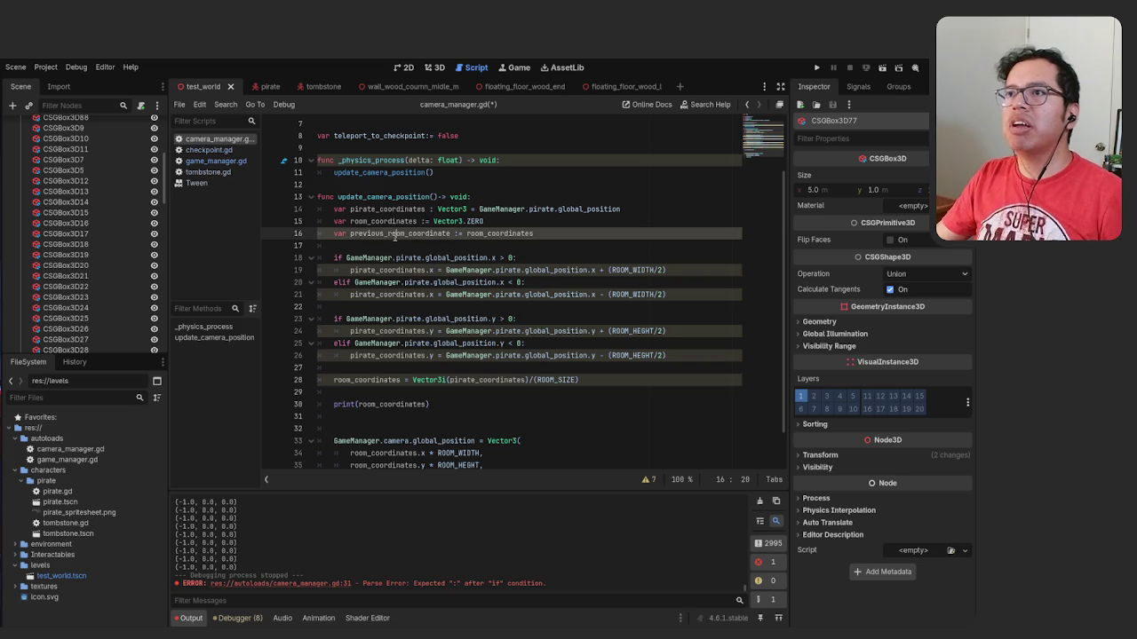
click(499, 330)
click(439, 370)
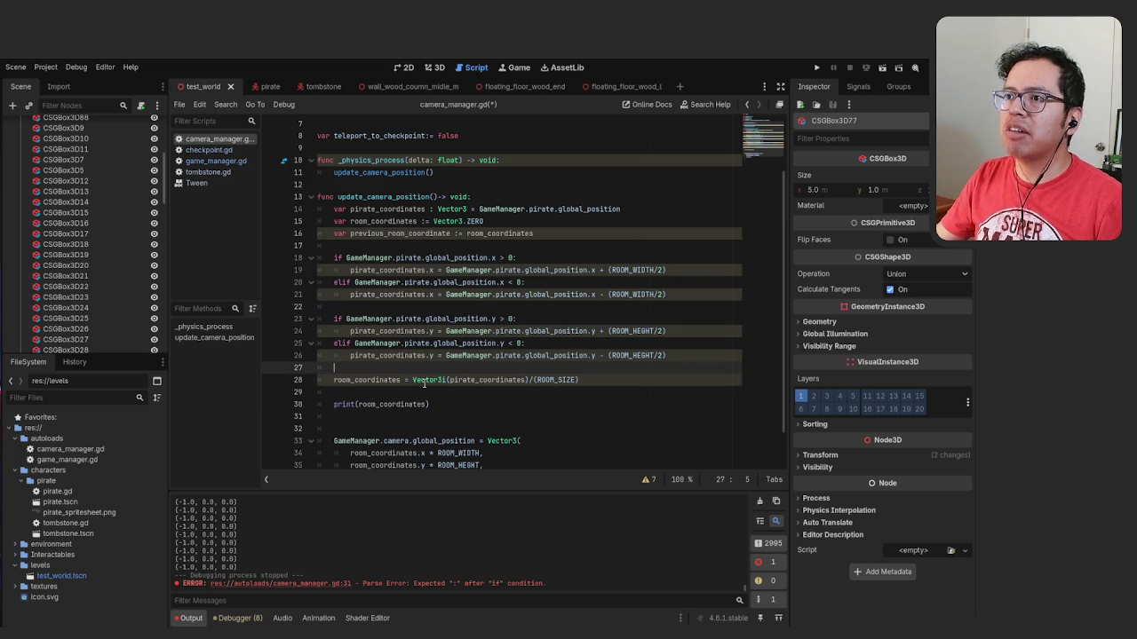
click(374, 357)
double_click(401, 357)
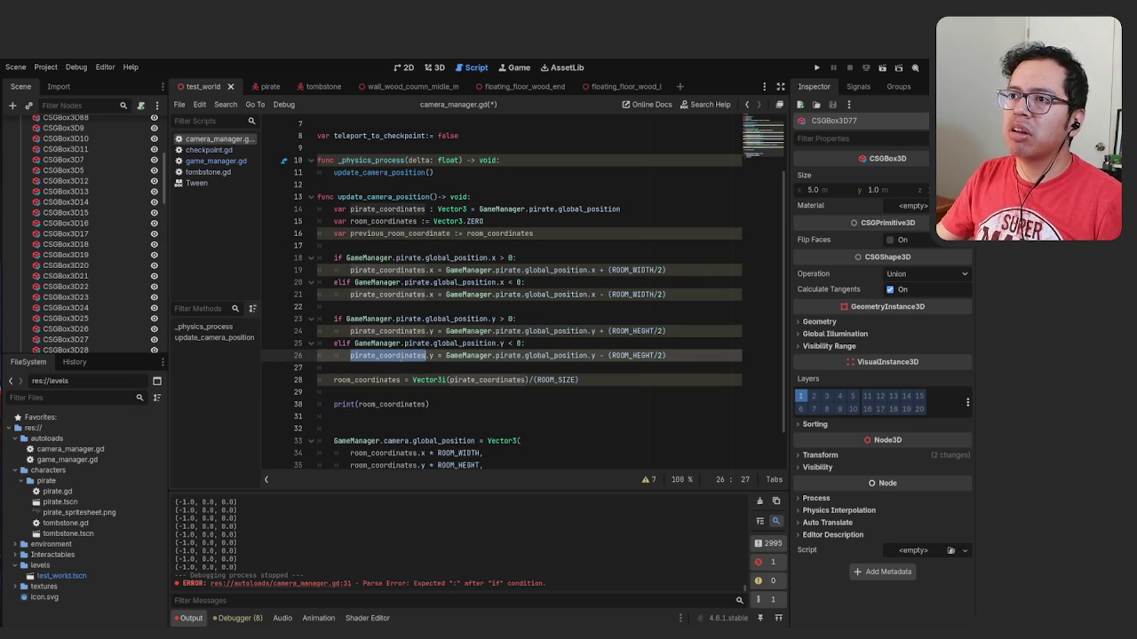
click(462, 404)
scroll(448, 357, up, 2)
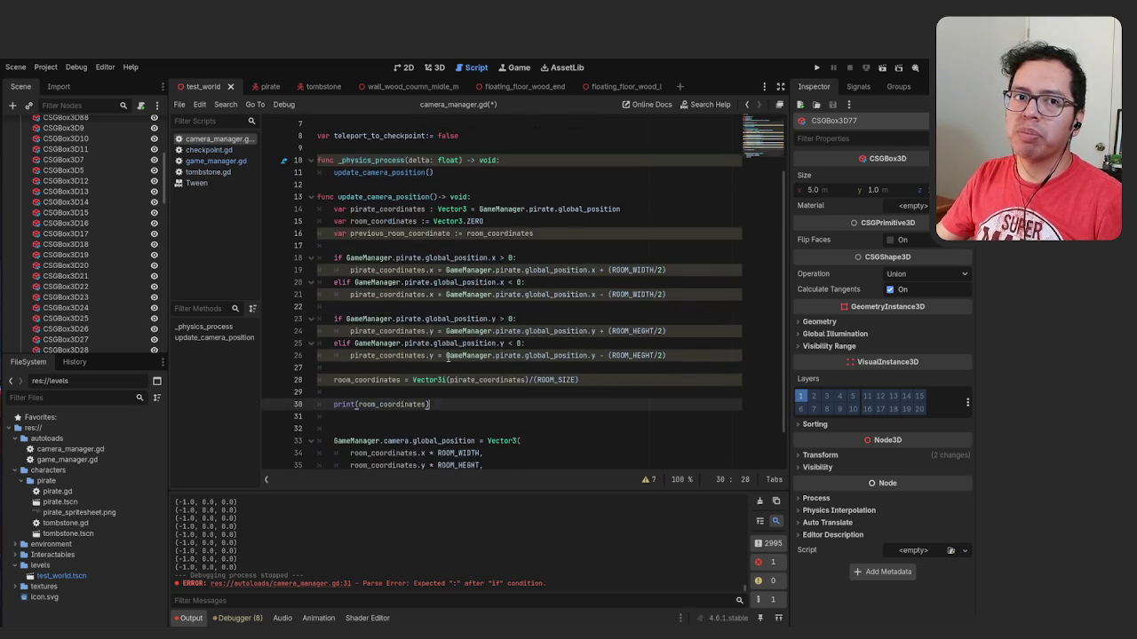
scroll(435, 333, up, 2)
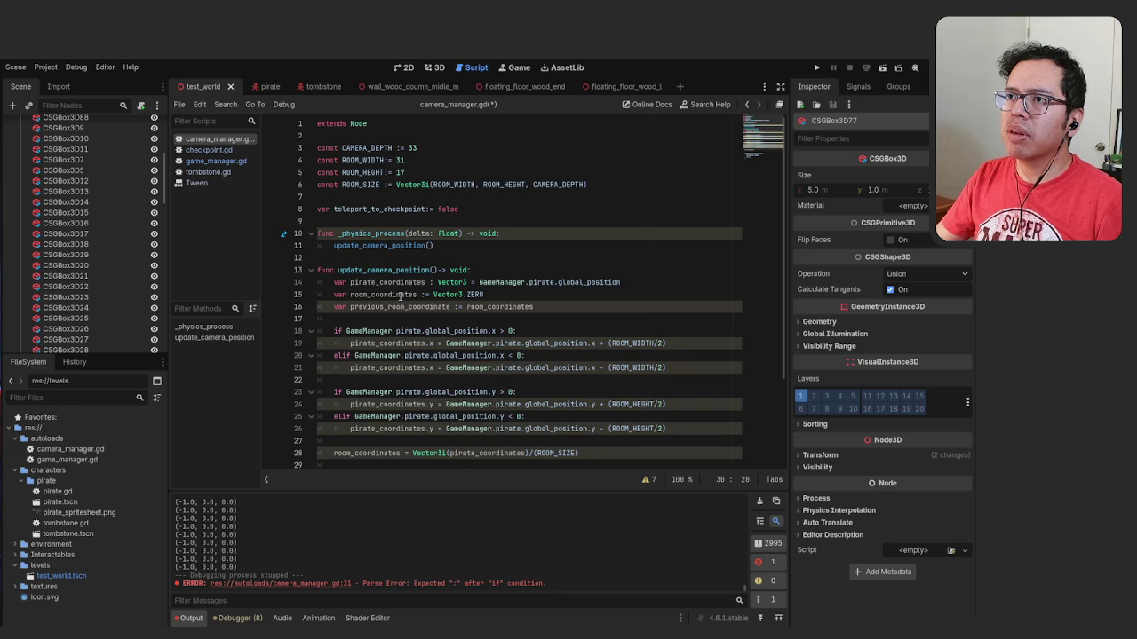
scroll(405, 282, down, 4)
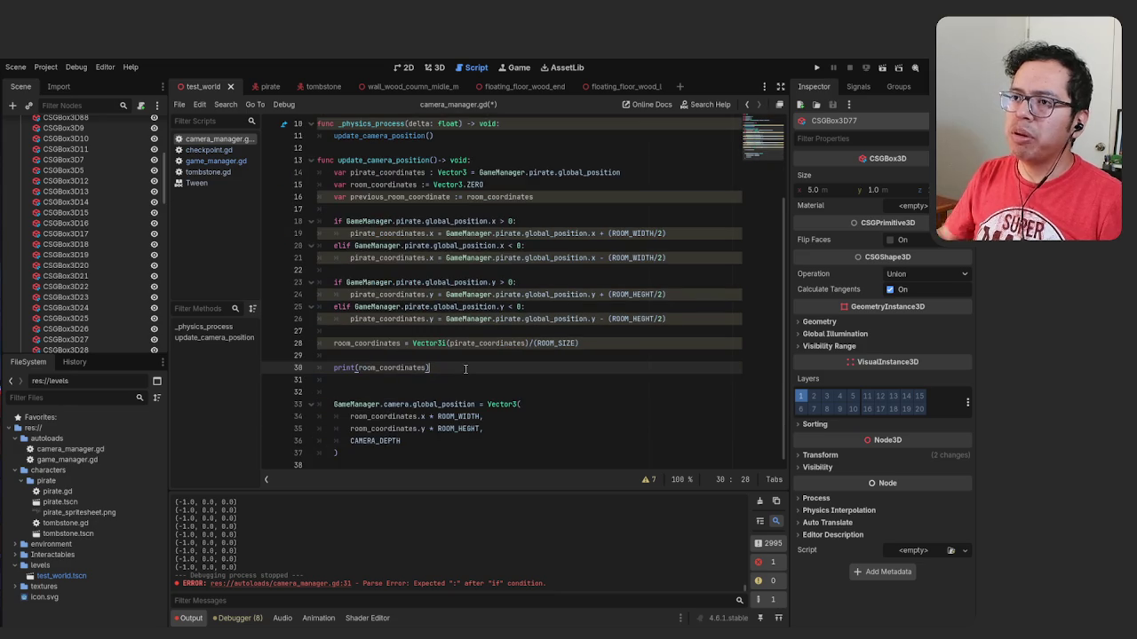
Add print(pirate_coordinates) under print(room_coordinates), save, and run the game
key(Return)
text(print)
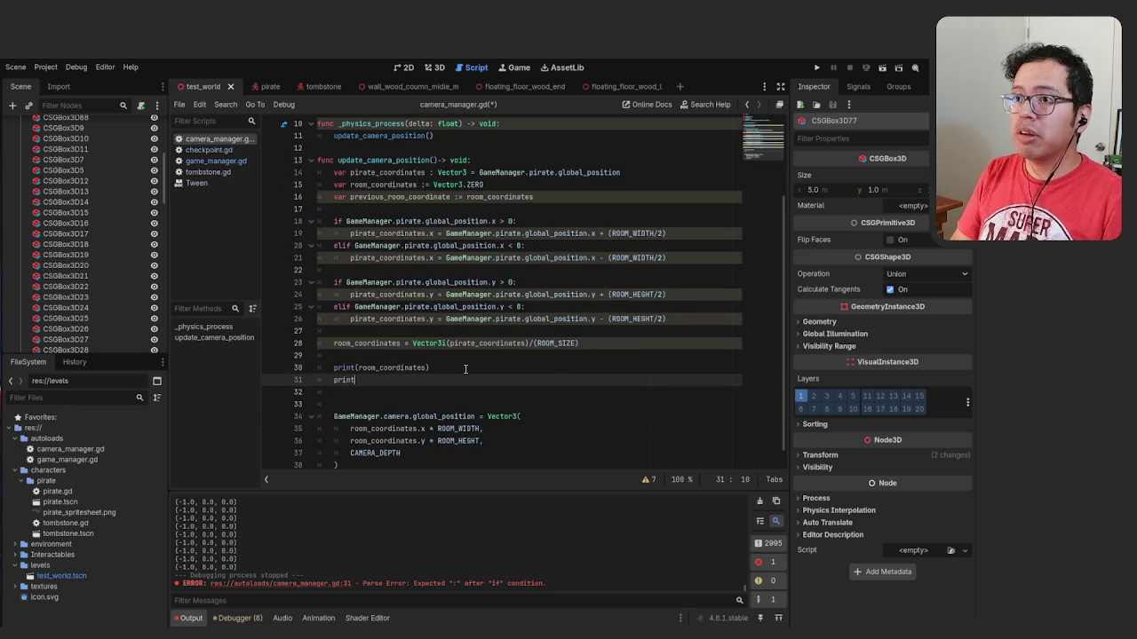
text((pi)
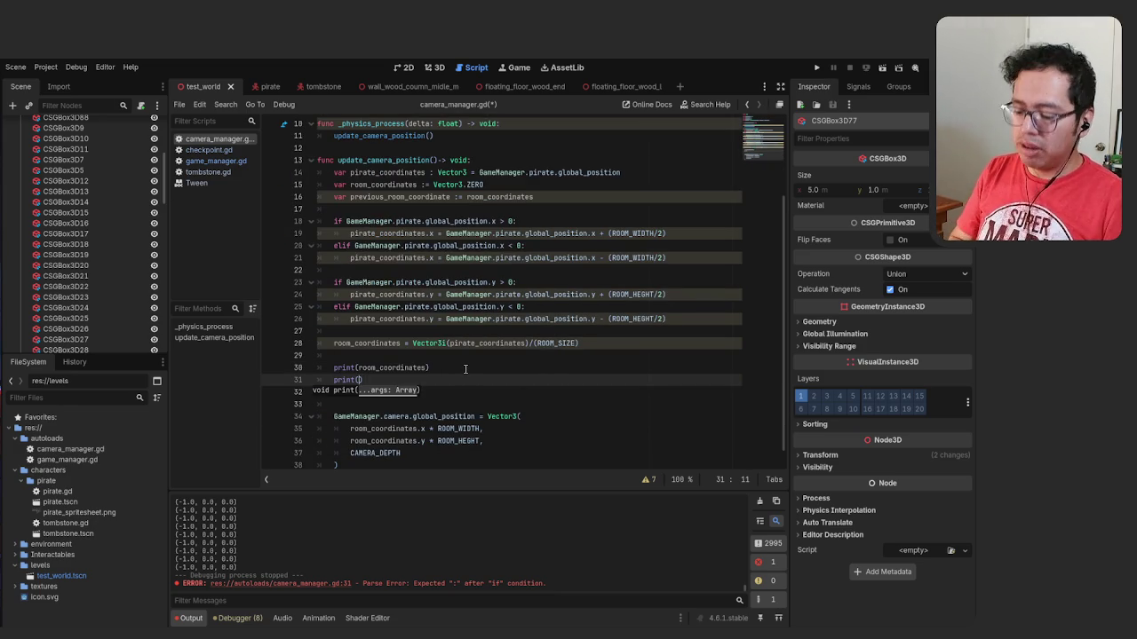
text(ra)
key(Return)
key(ctrl+s)
key(F5)
Walk and jump the pirate back and forth across neighbouring rooms and platforms
key(Left)
key(Left)
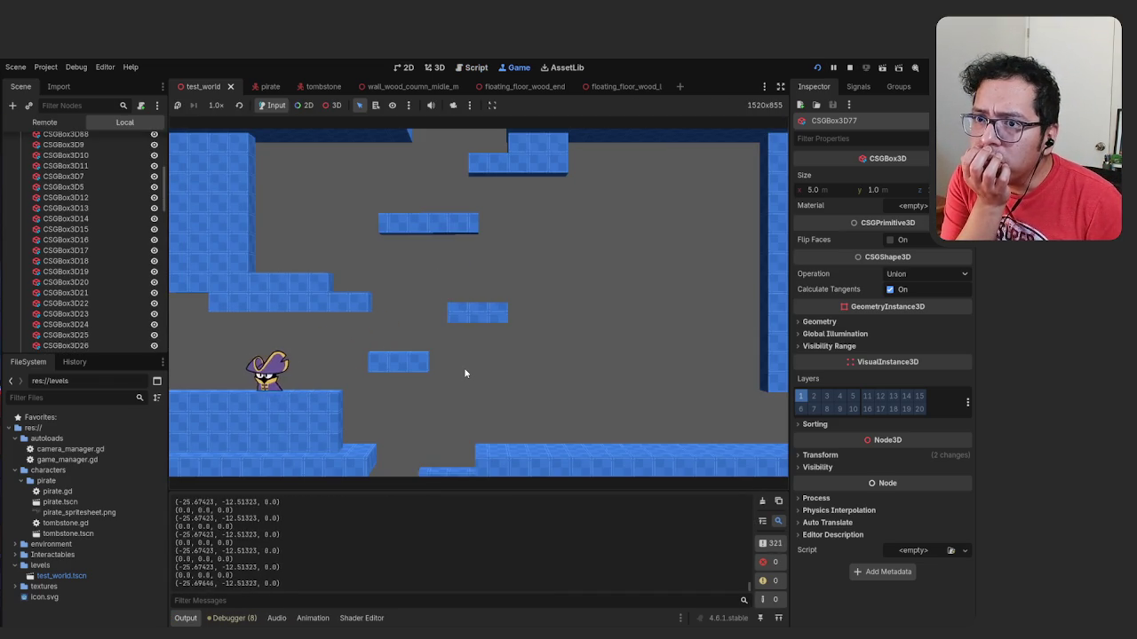
key(Left)
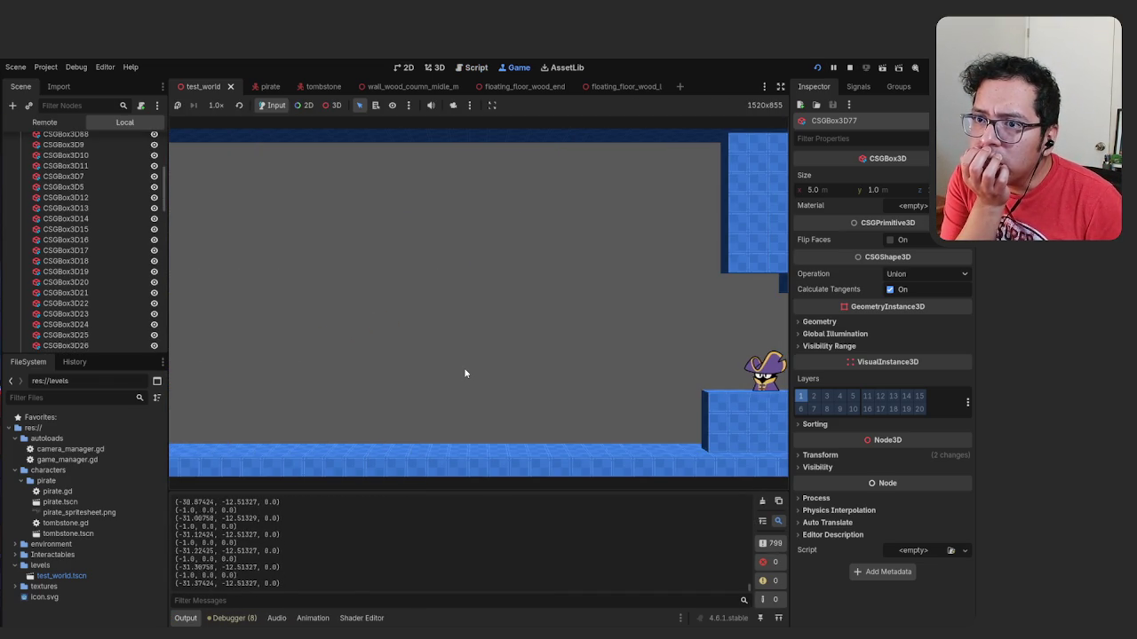
key(Right)
key(space)
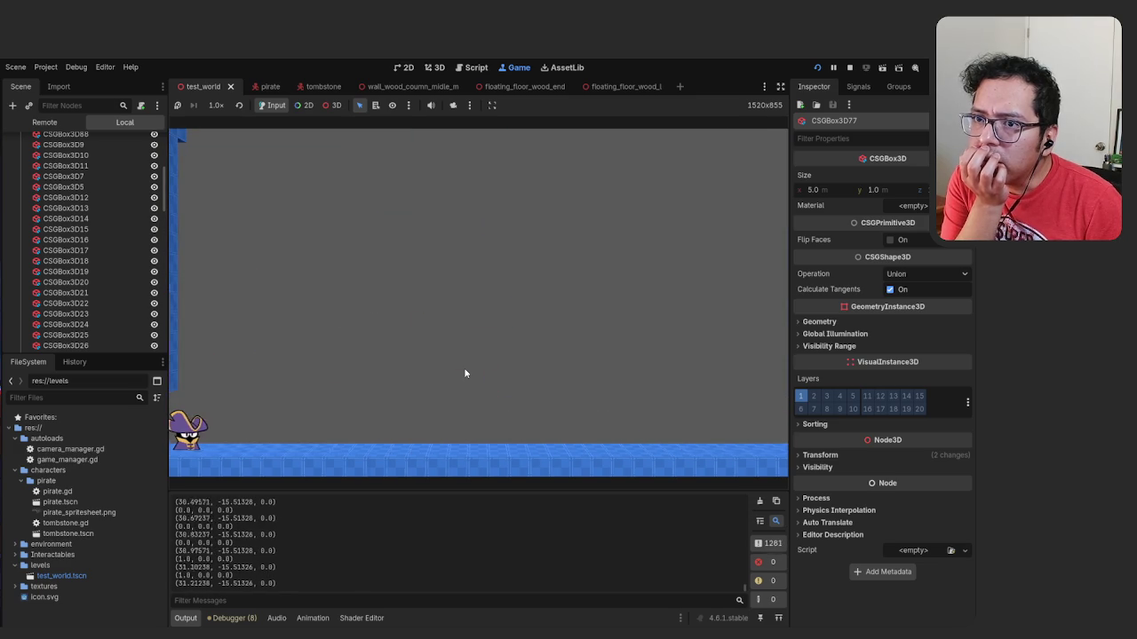
key(Left)
key(space)
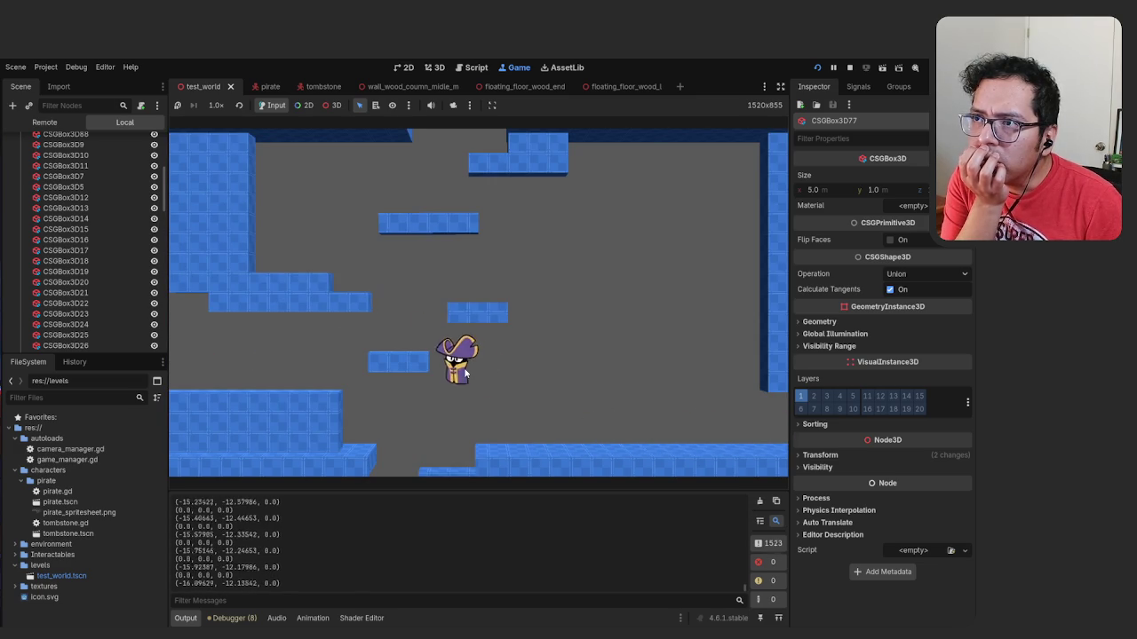
key(space)
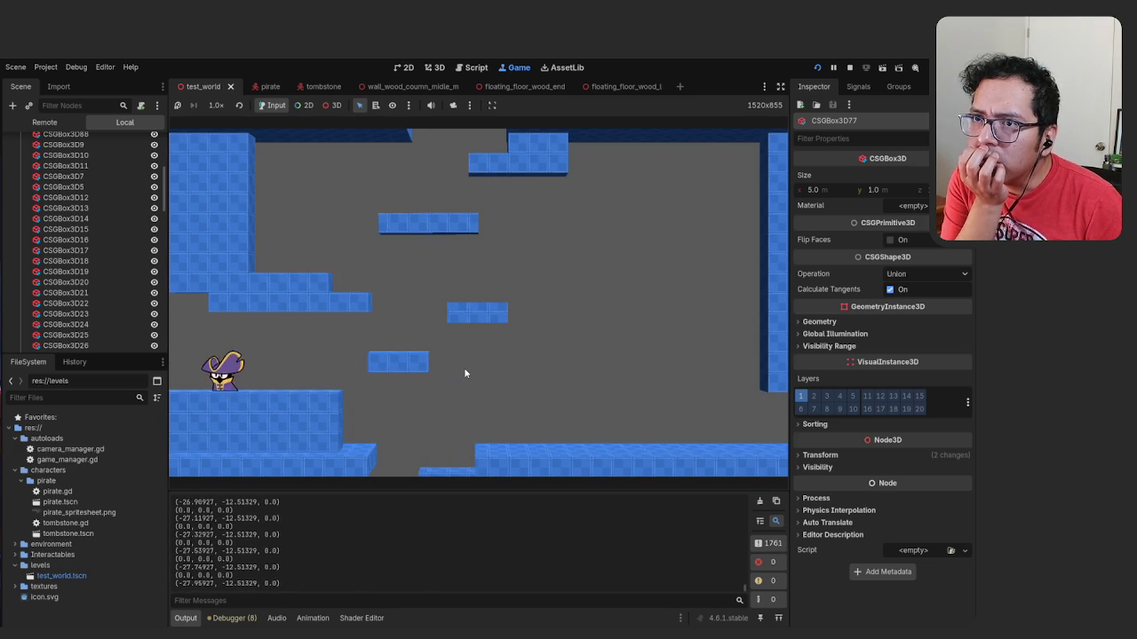
key(Right)
key(Right)
key(space)
key(Left)
key(Left)
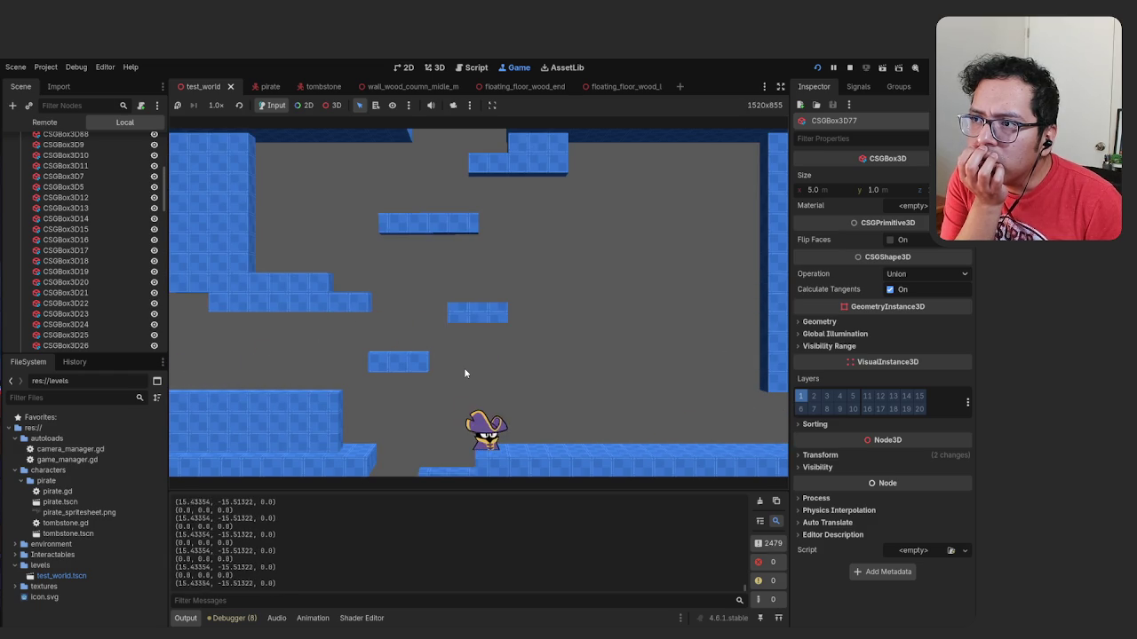
key(space)
key(Left)
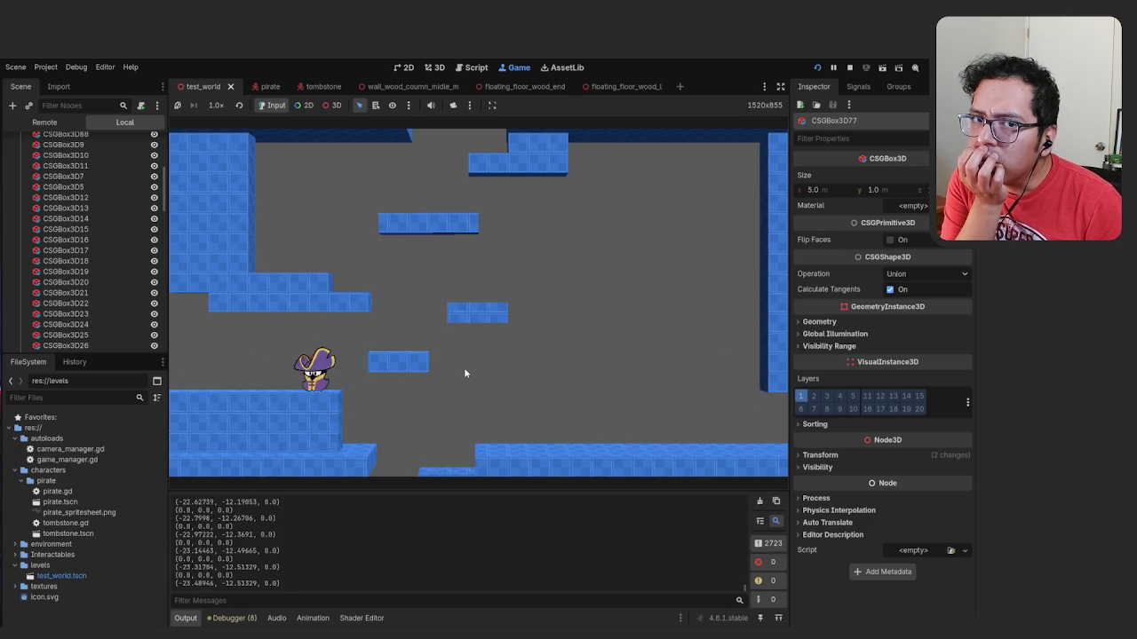
key(Right)
key(space)
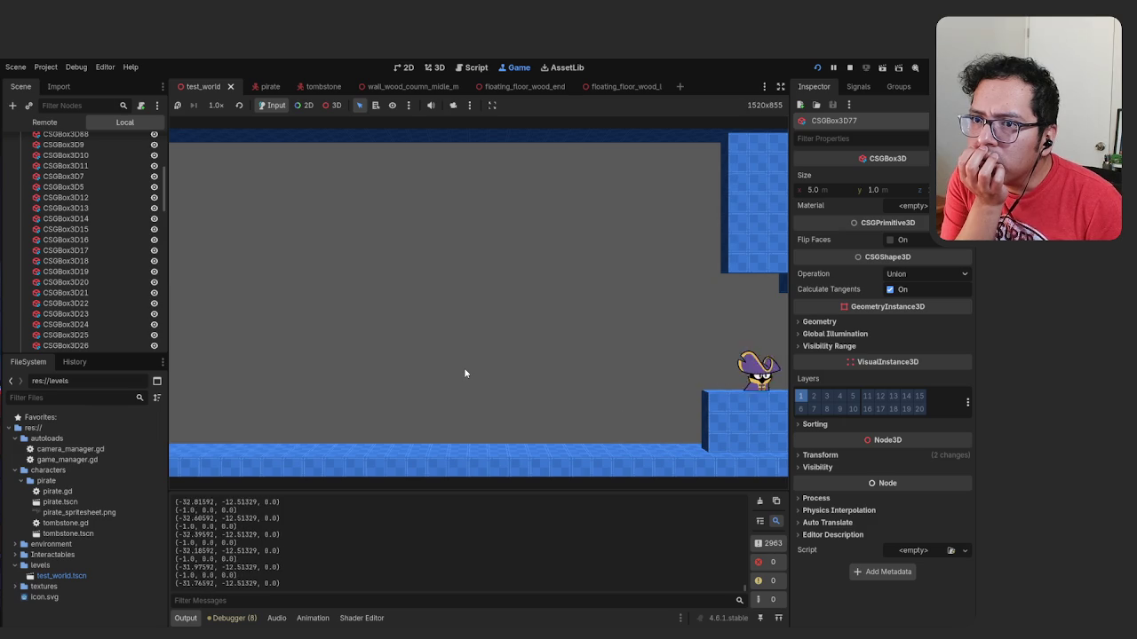
key(space)
key(Right)
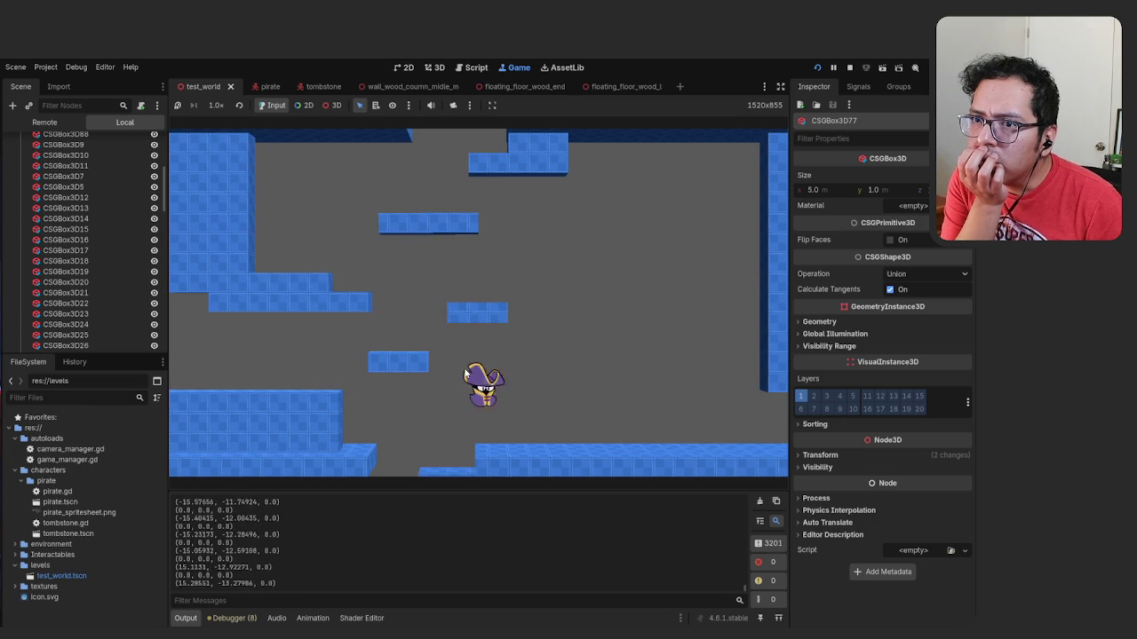
key(Left)
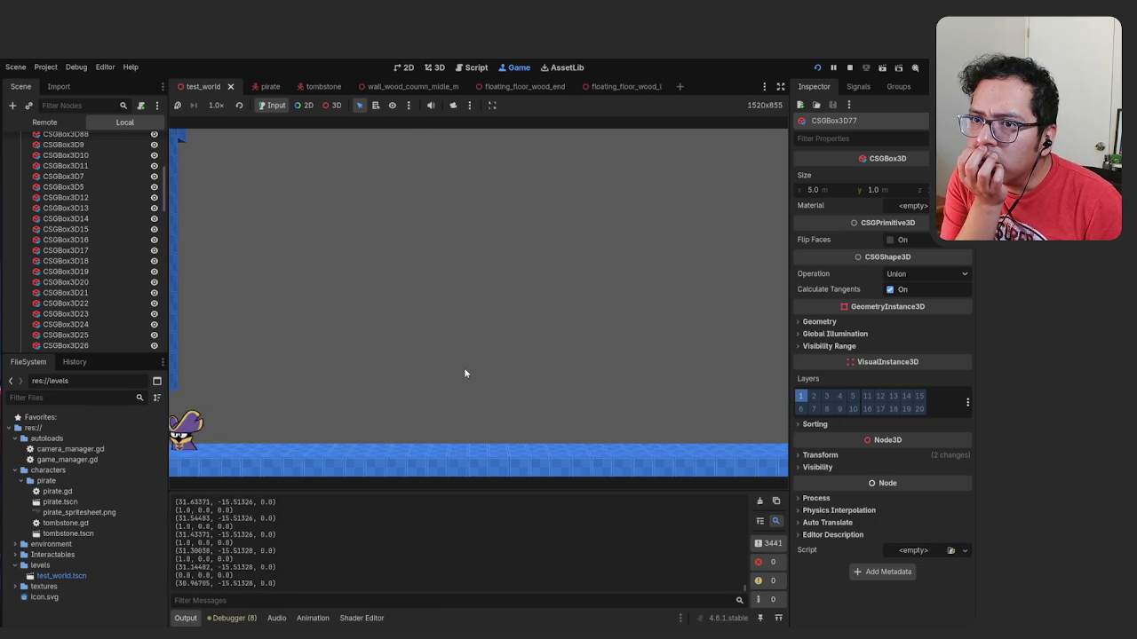
key(space)
key(Right)
key(space)
key(Left)
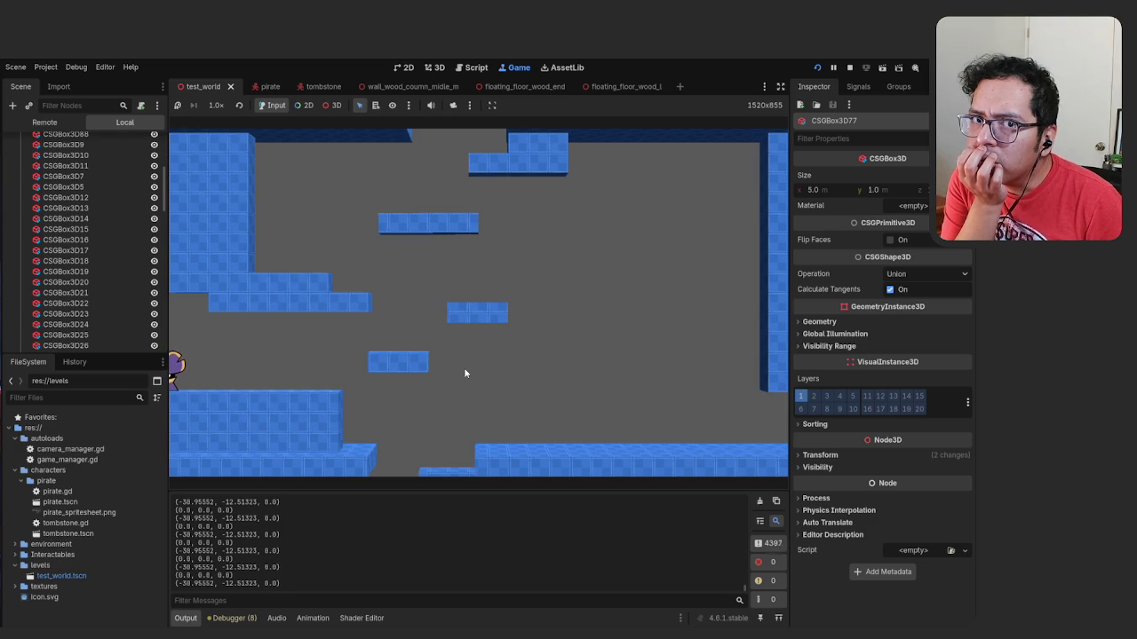
key(Right)
key(space)
key(space)
key(Left)
key(space)
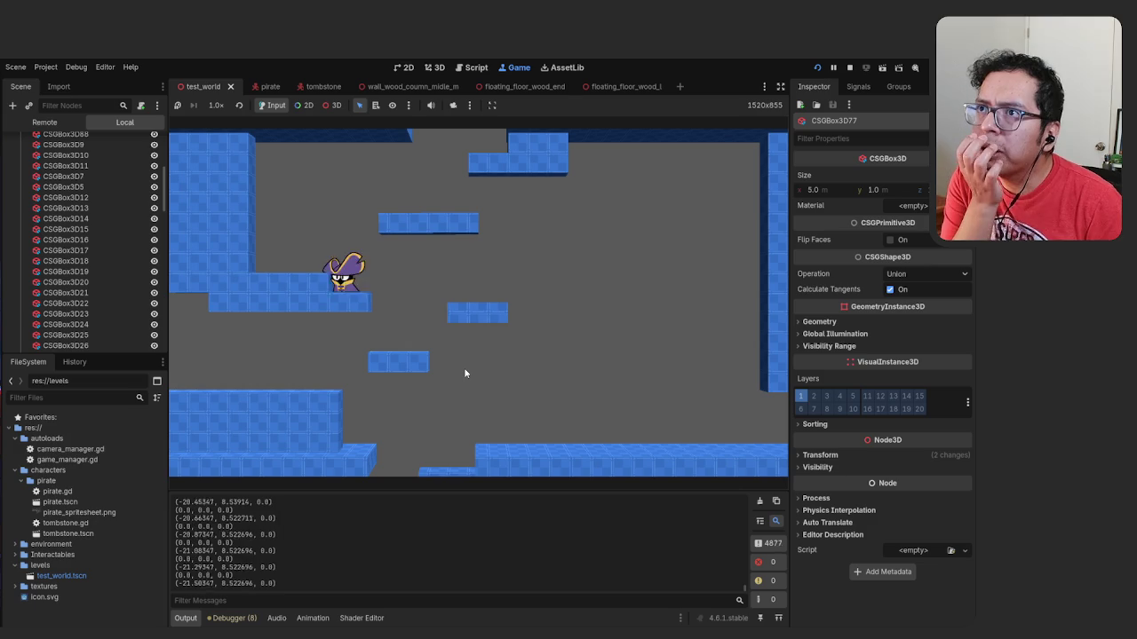
key(Right)
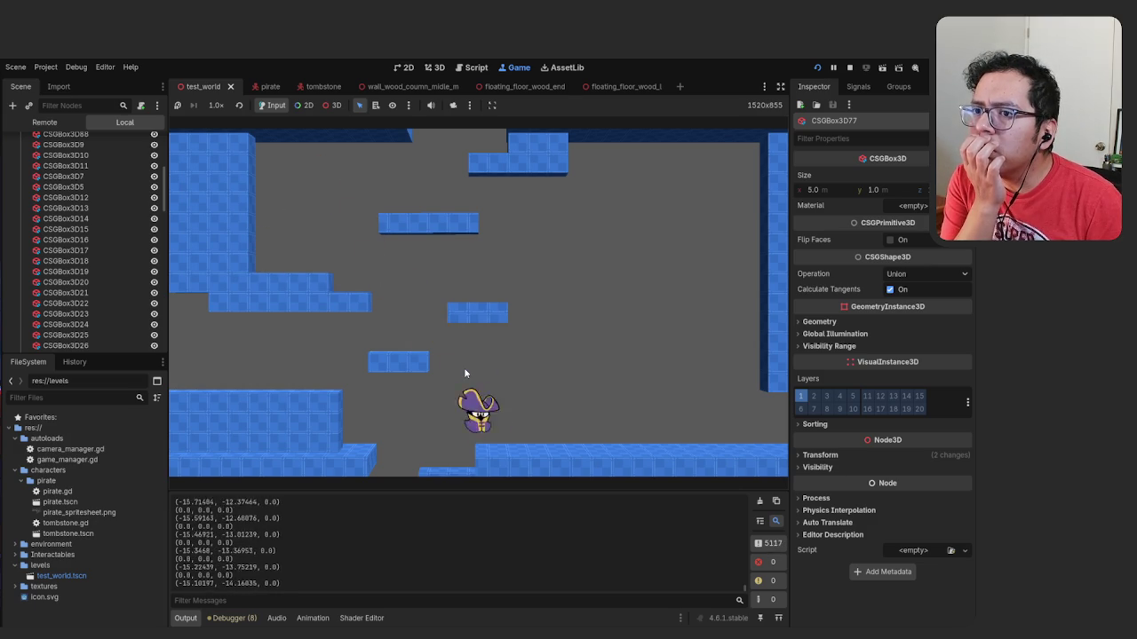
key(Right)
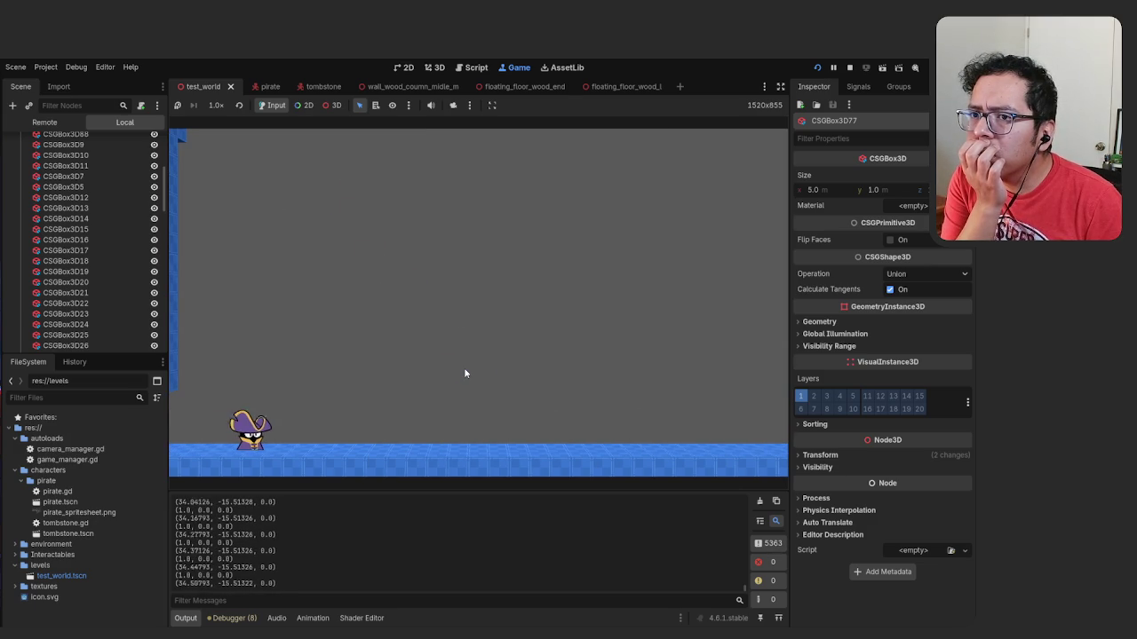
key(Left)
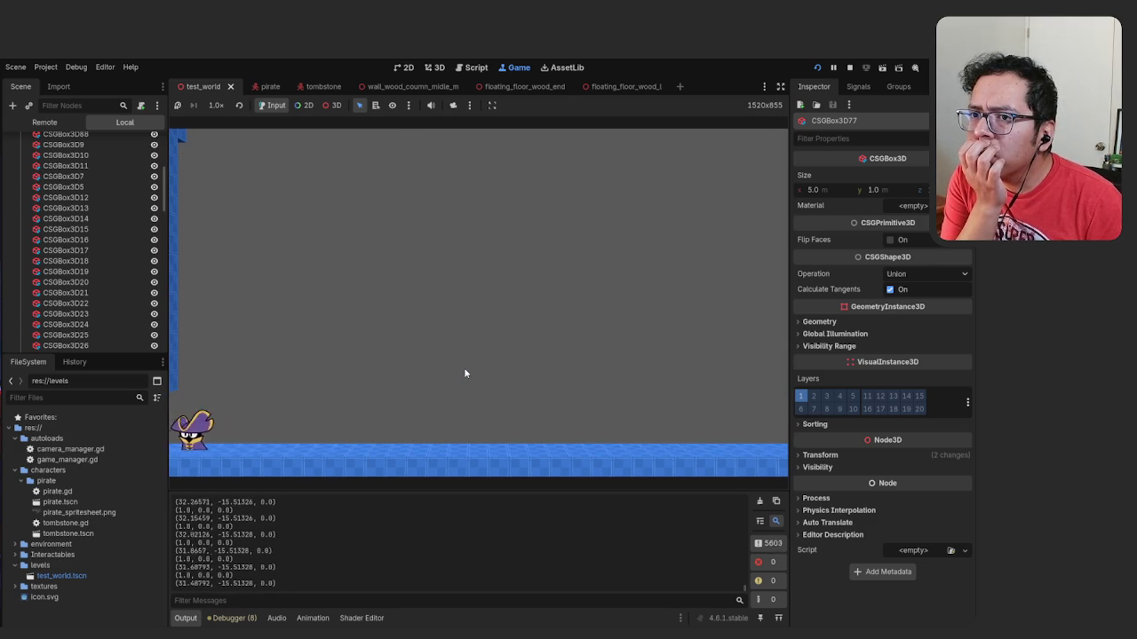
key(space)
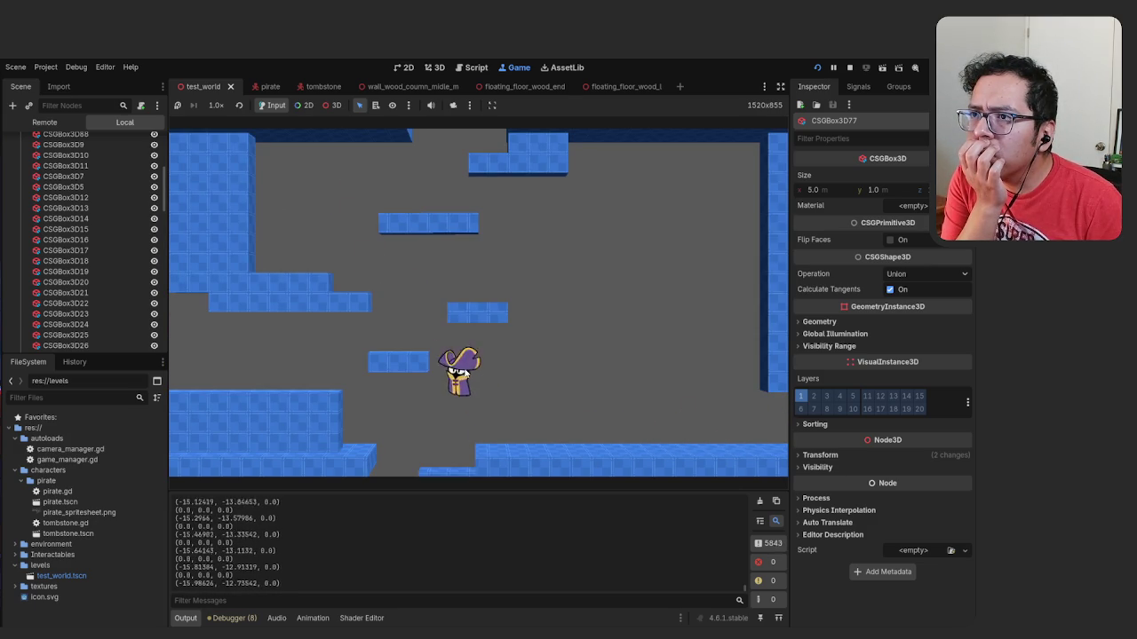
Steer the pirate left and down until the room coordinate reads (-3, -8, 0), then stop the game
key(Left)
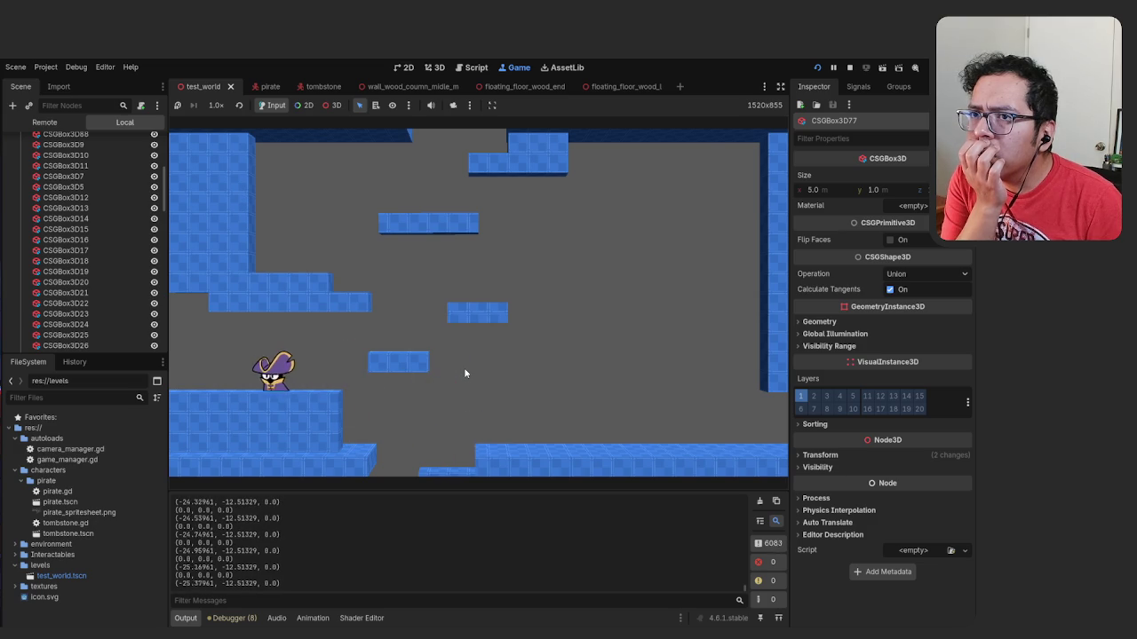
key(Left)
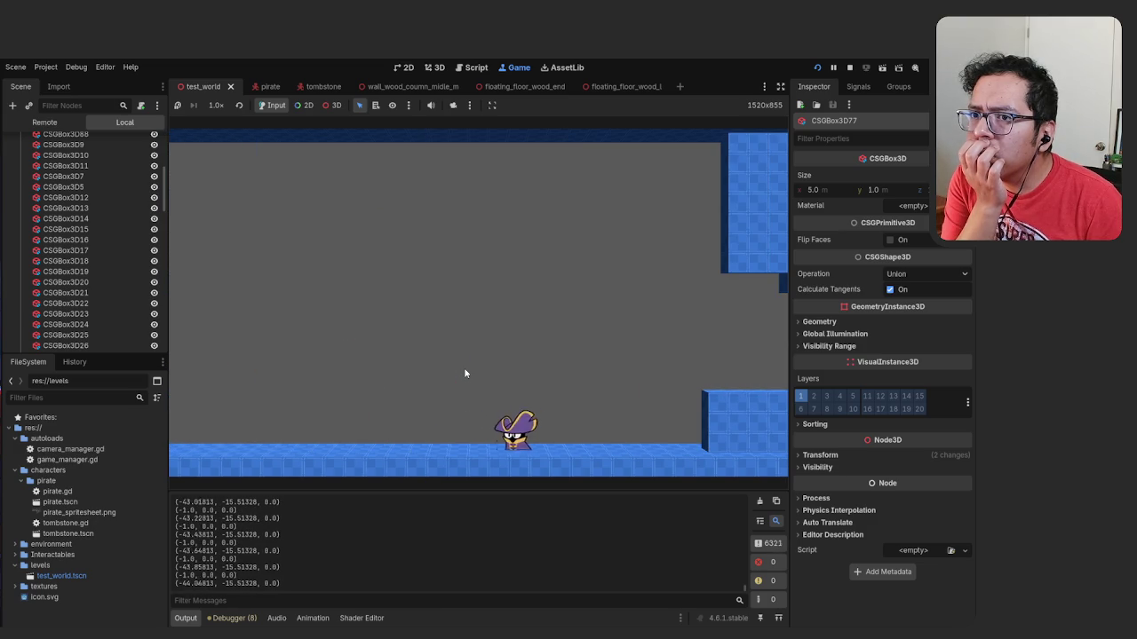
key(Left)
key(Right)
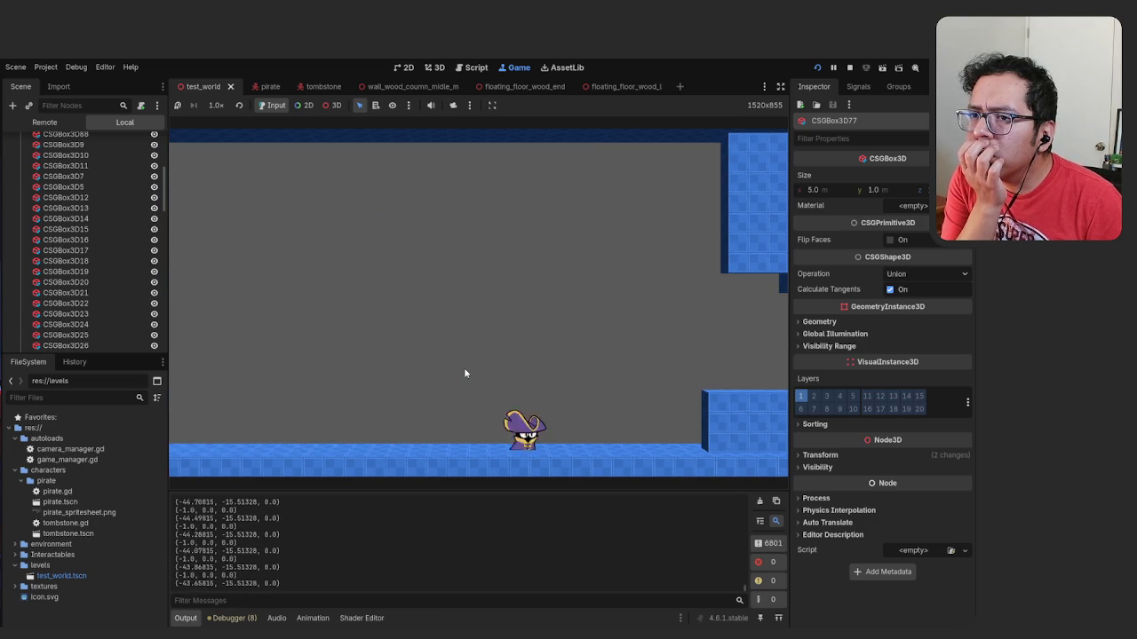
key(space)
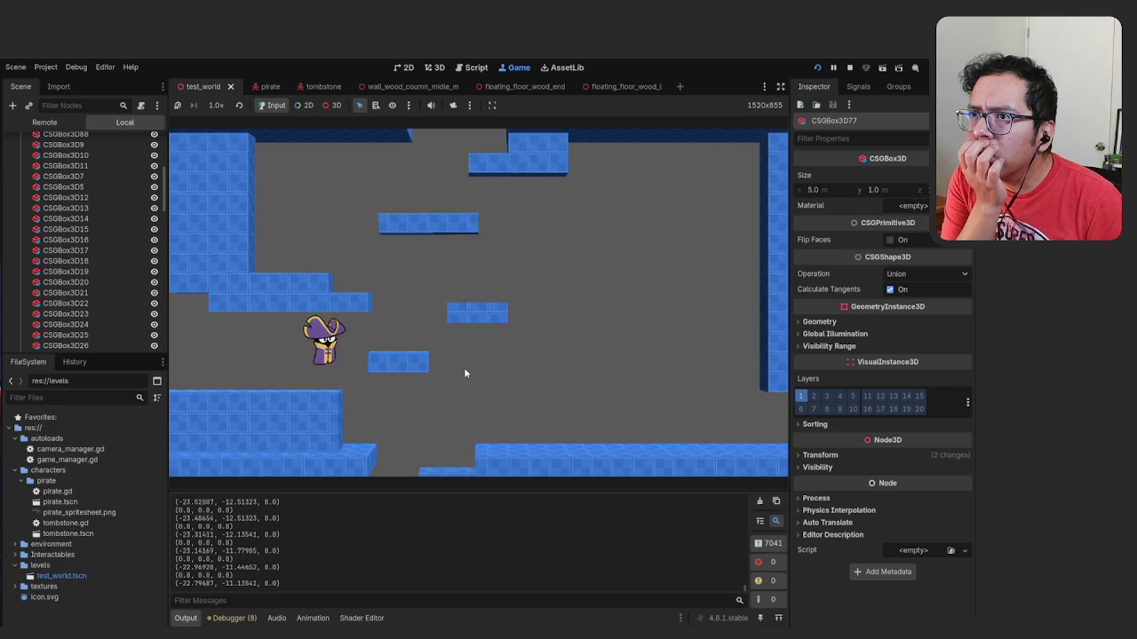
key(space)
key(Left)
key(space)
key(Right)
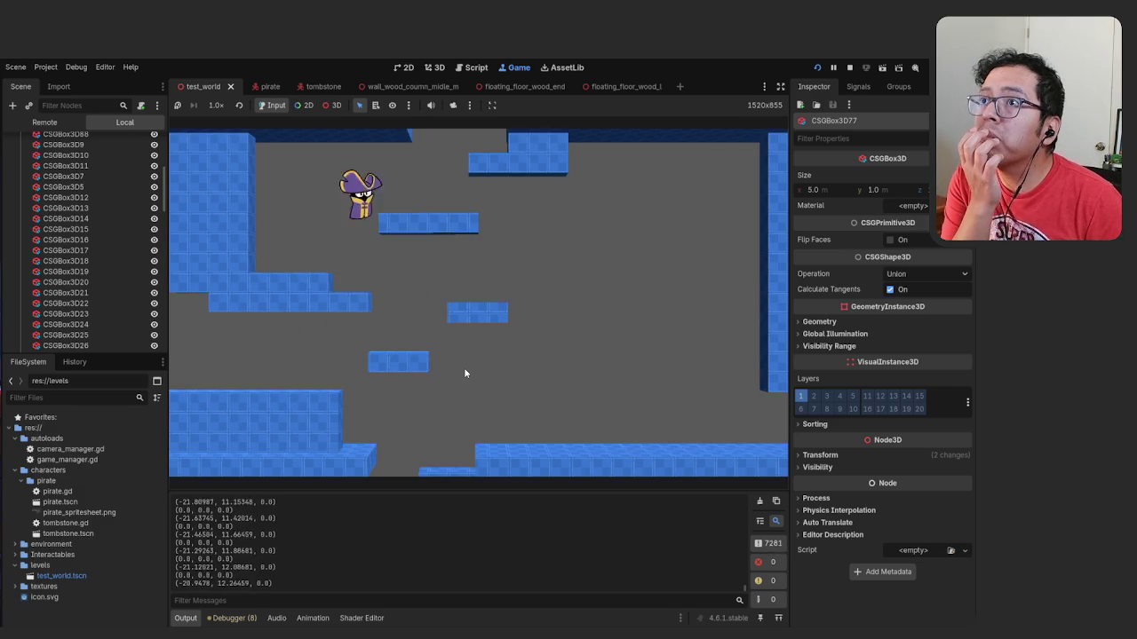
key(Left)
key(space)
key(space)
key(Left)
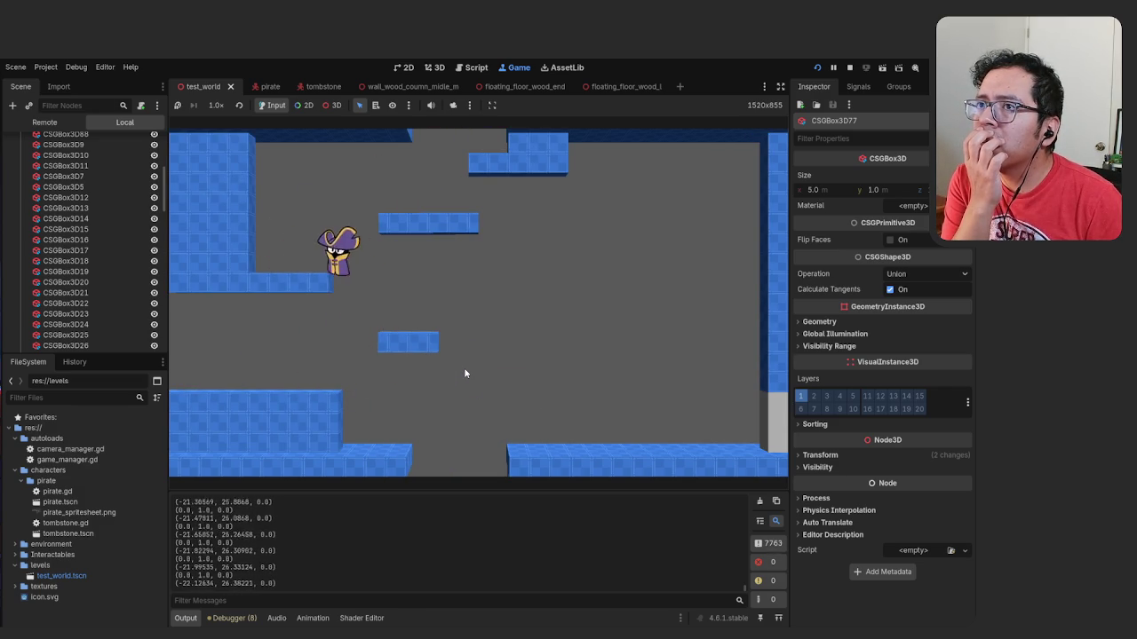
key(Right)
key(space)
key(Left)
key(Left)
key(space)
key(space)
key(Right)
key(Left)
key(Left)
key(space)
key(Left)
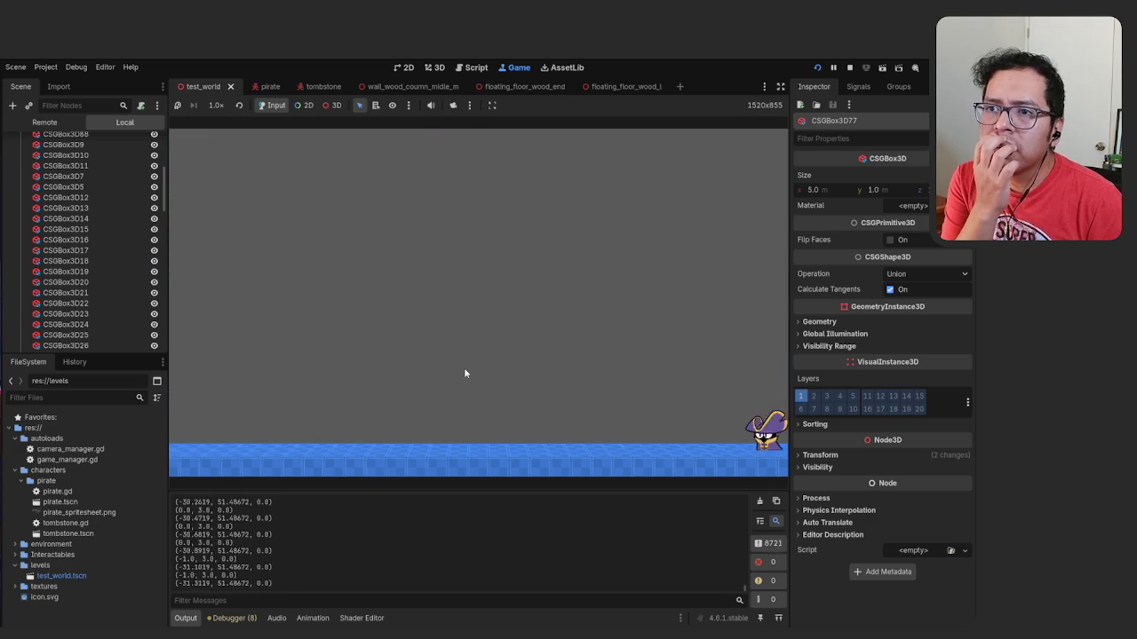
key(Left)
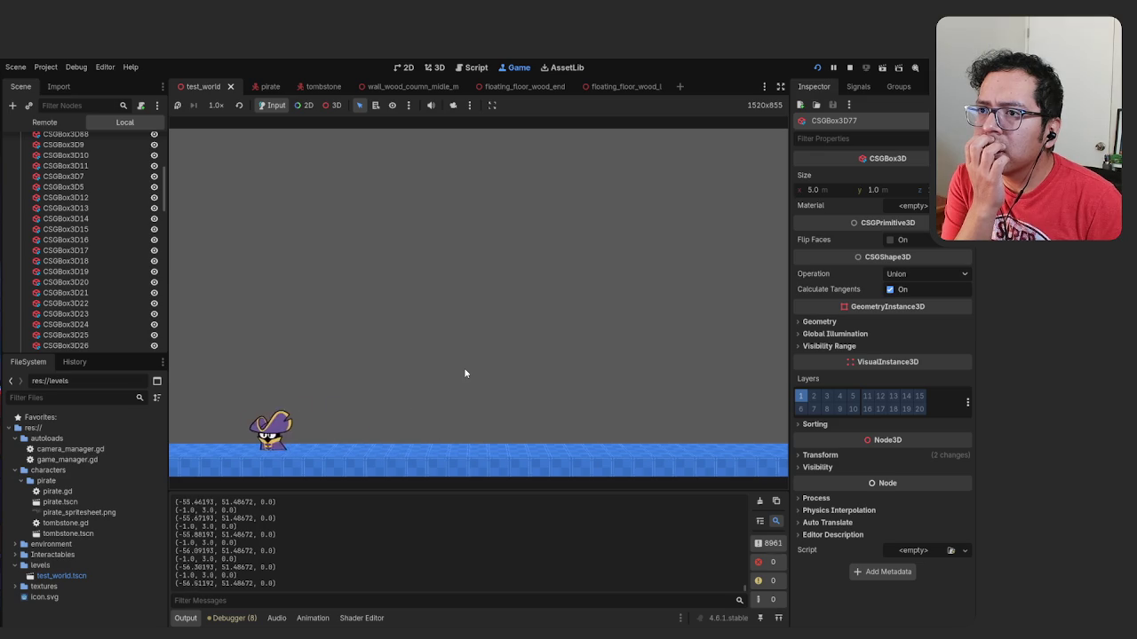
key(Left)
key(space)
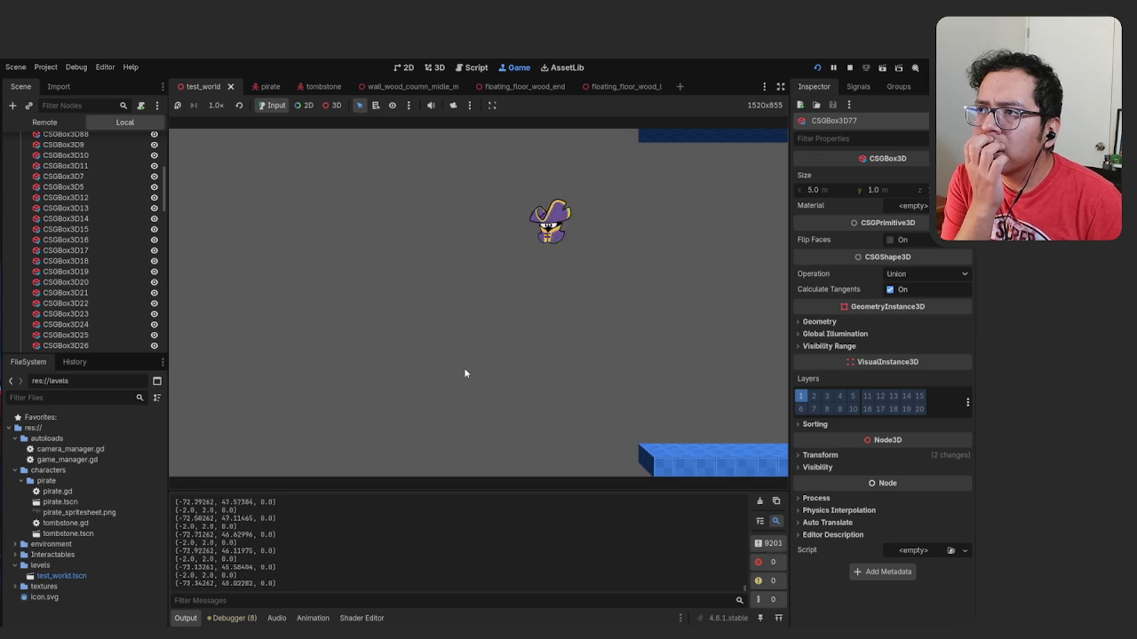
key(Right)
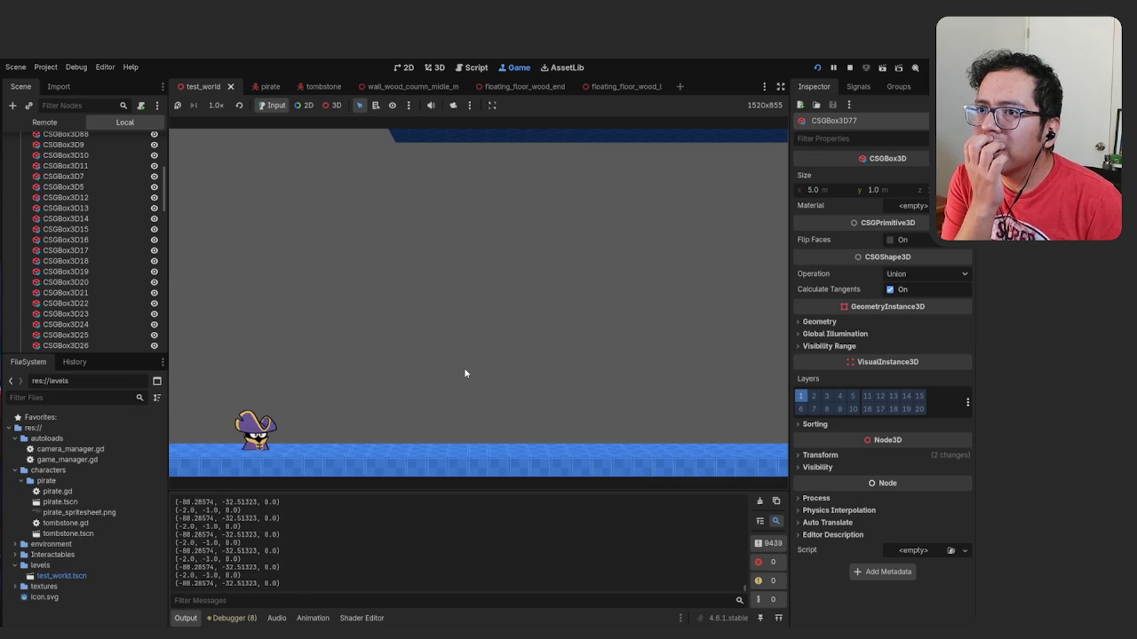
key(Left)
key(Left)
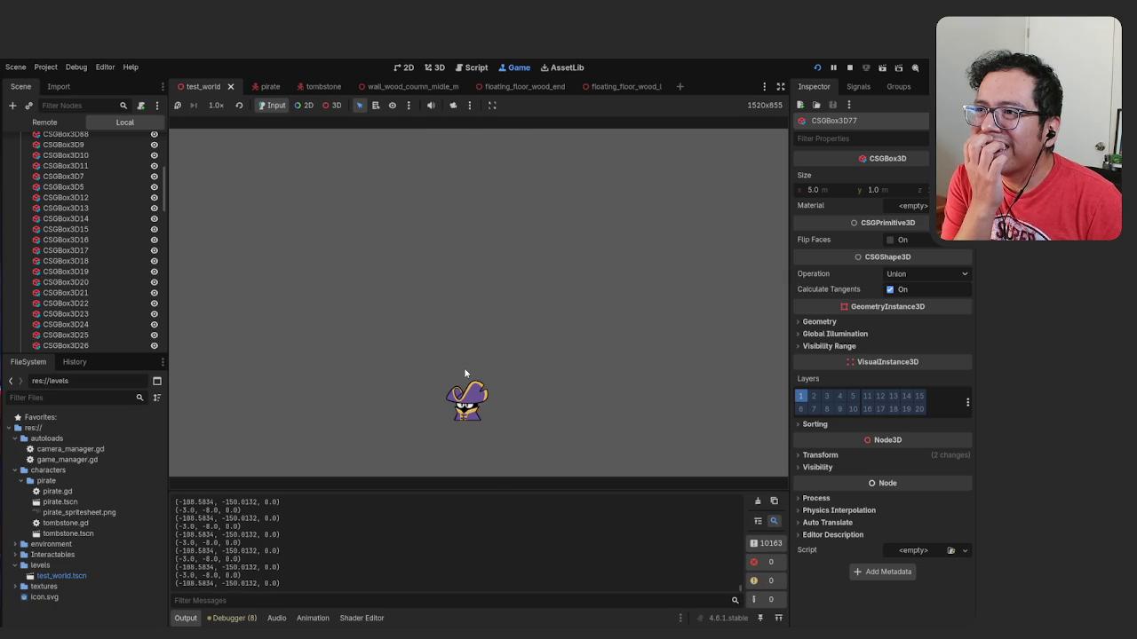
key(Left)
key(Right)
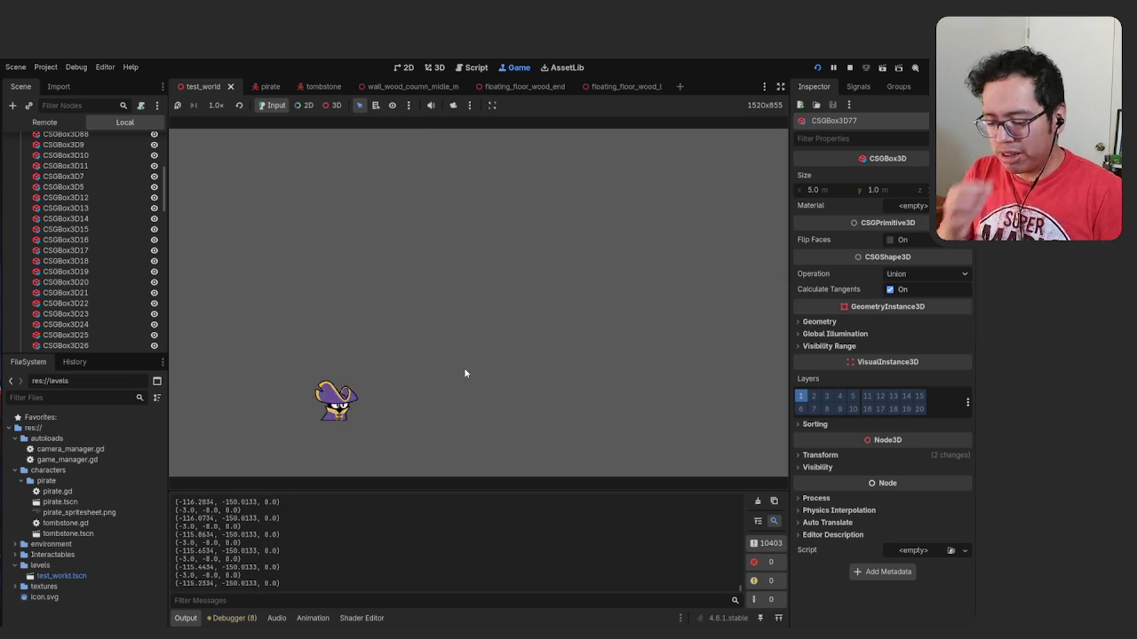
key(F8)
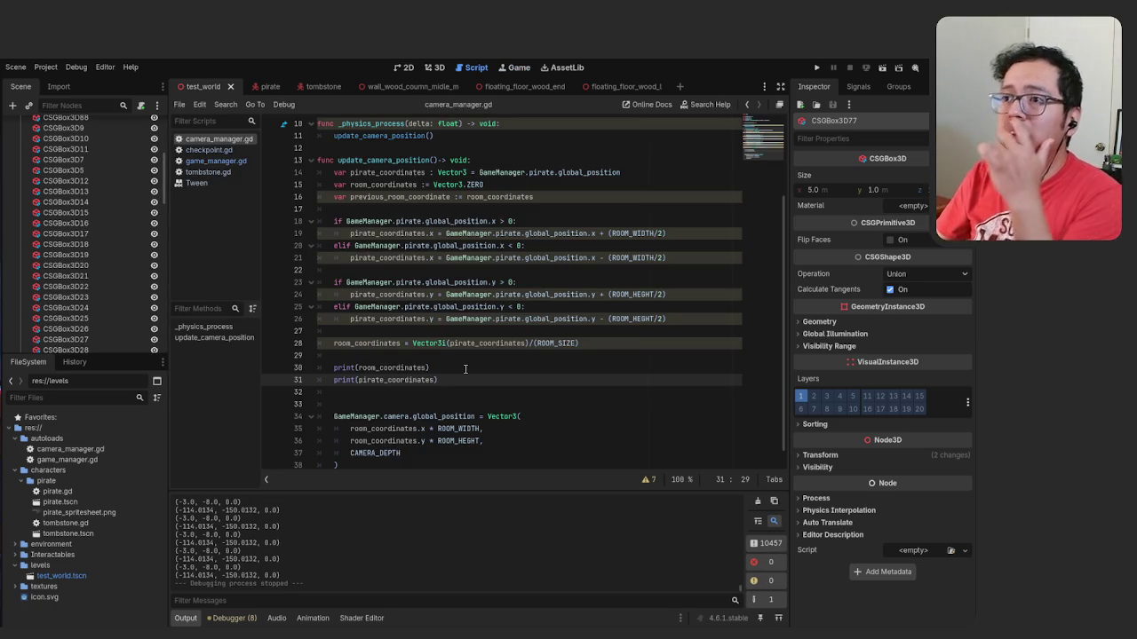
Close the print(pirate_coordinates) call with ')' and select print lines 30–31
text())
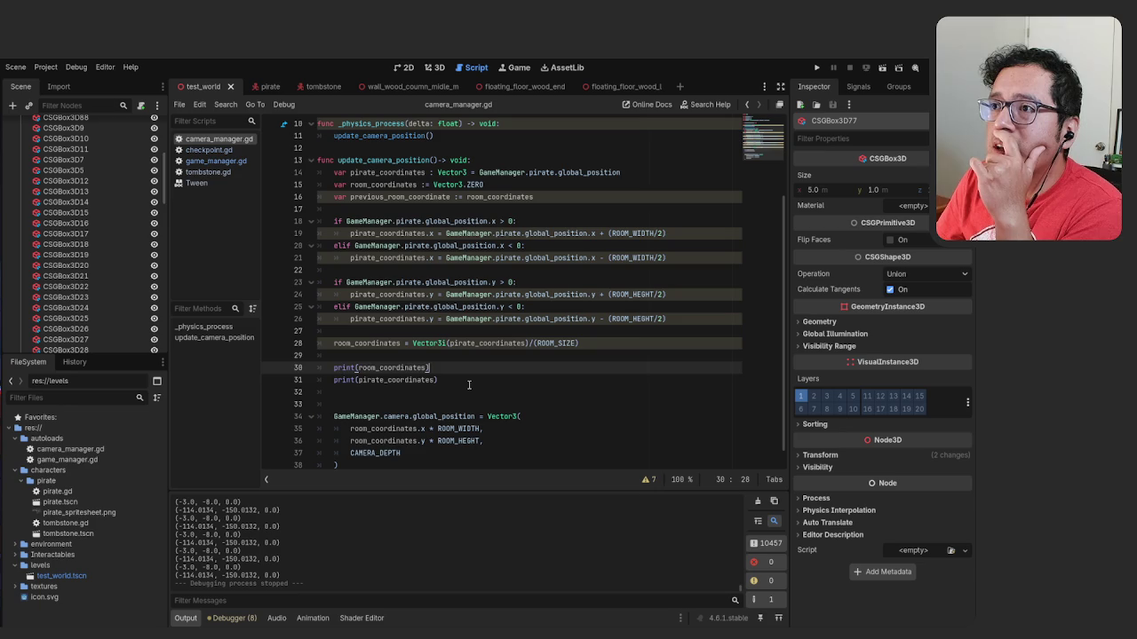
scroll(477, 374, up, 3)
scroll(477, 374, down, 3)
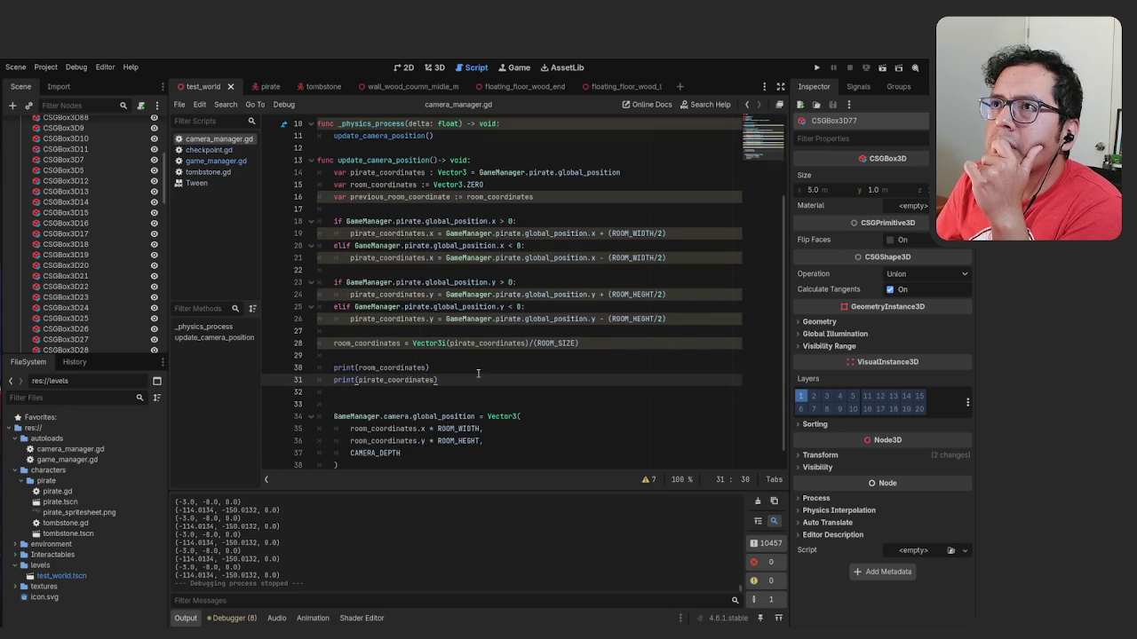
scroll(478, 374, up, 1)
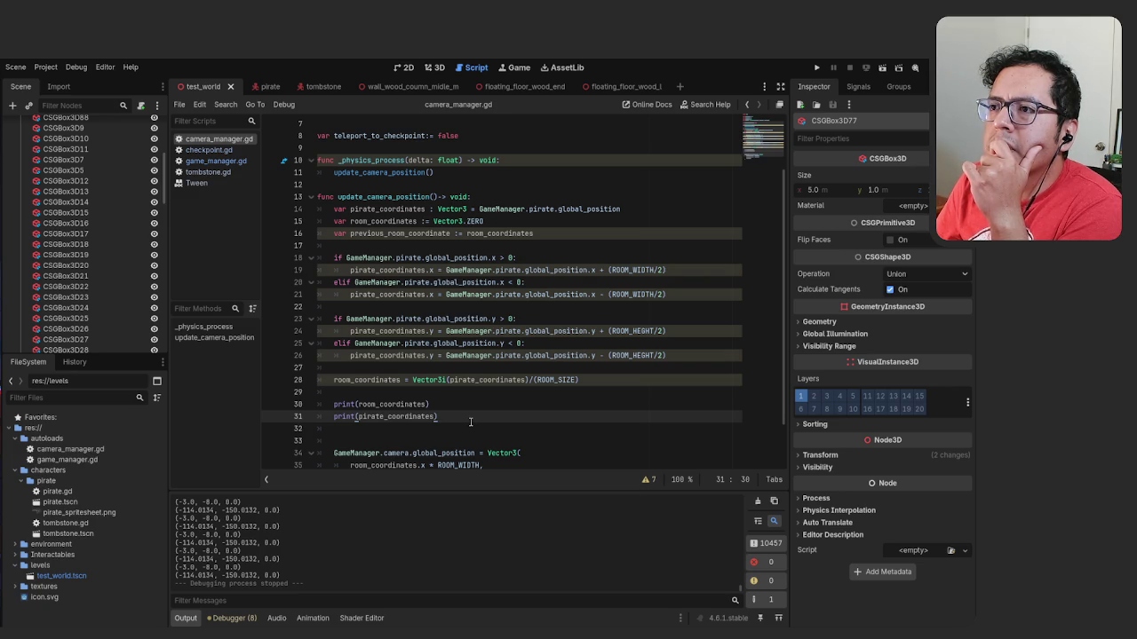
scroll(471, 422, down, 2)
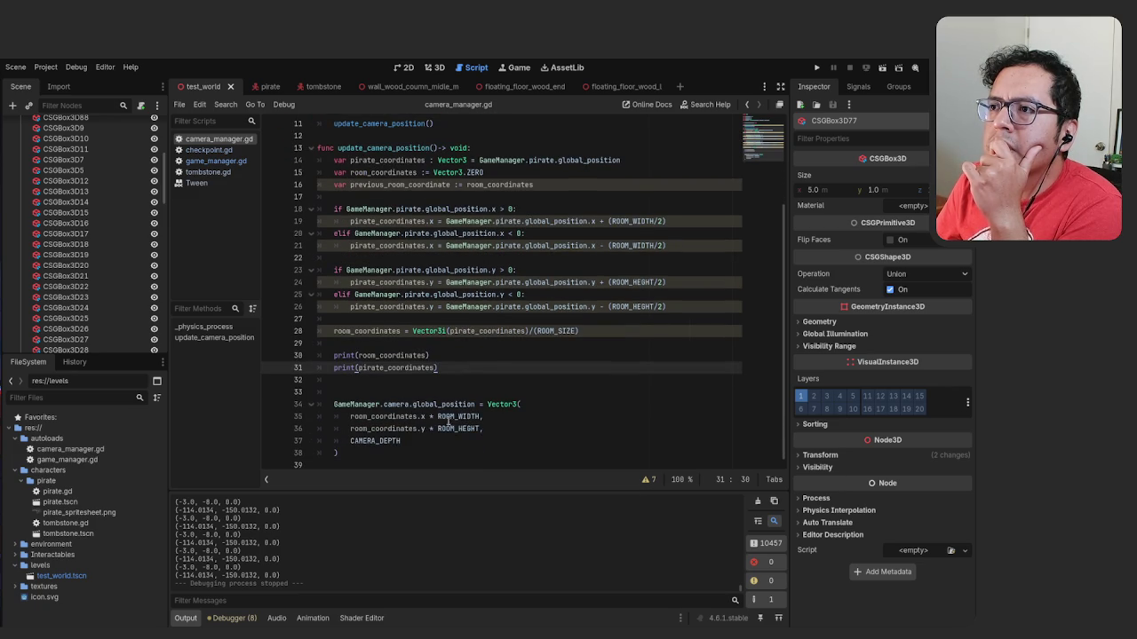
mouse_move(480, 422)
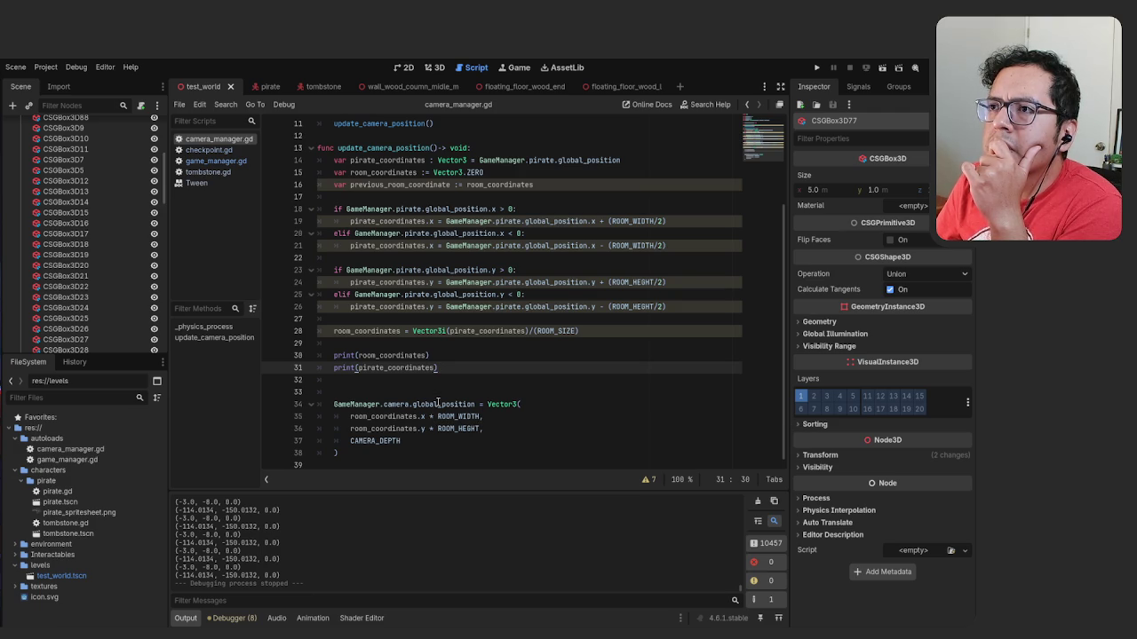
mouse_move(448, 366)
mouse_down()
mouse_move(335, 367)
mouse_move(334, 356)
mouse_up()
Write 'if previous_room_coordinate != room_coordinates:' on line 30
mouse_move(333, 357)
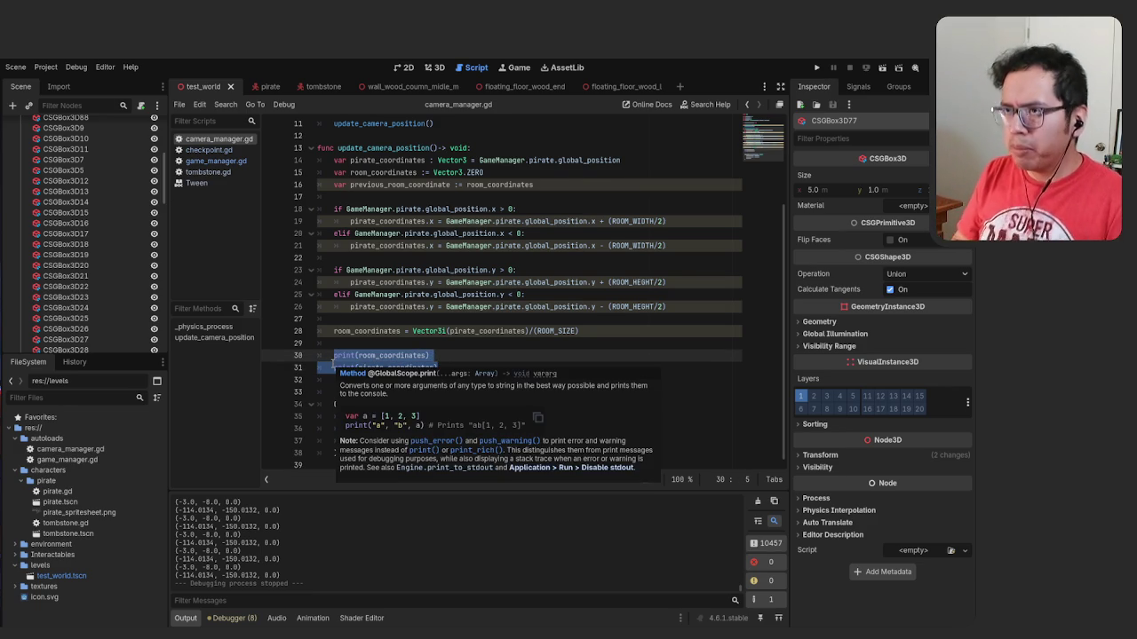
text(var)
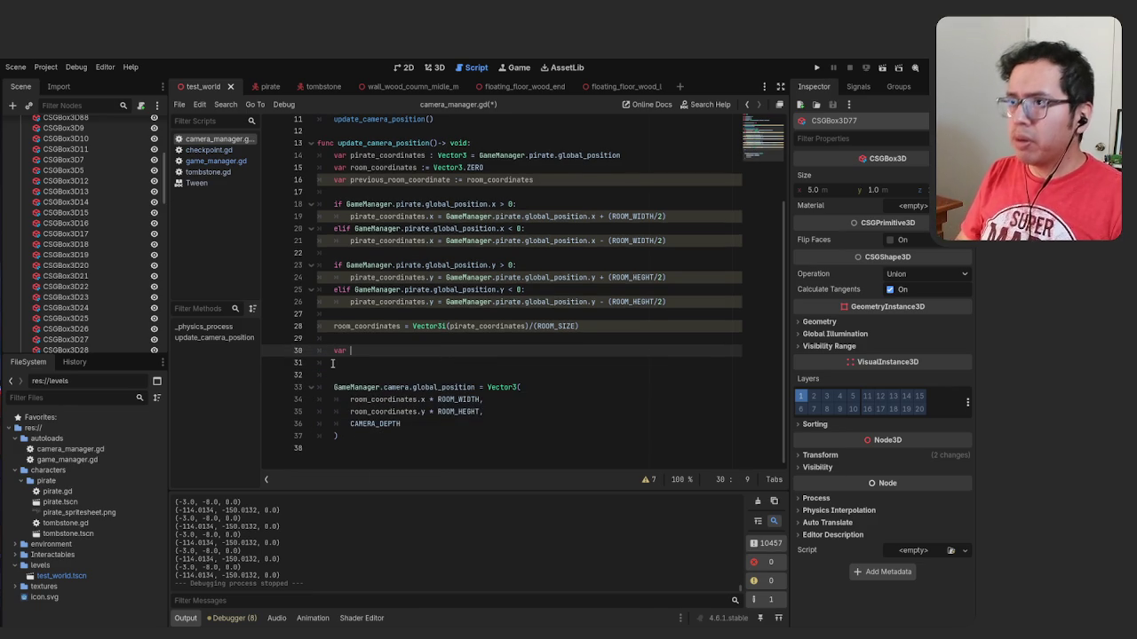
key(BackSpace)
key(BackSpace)
key(BackSpace)
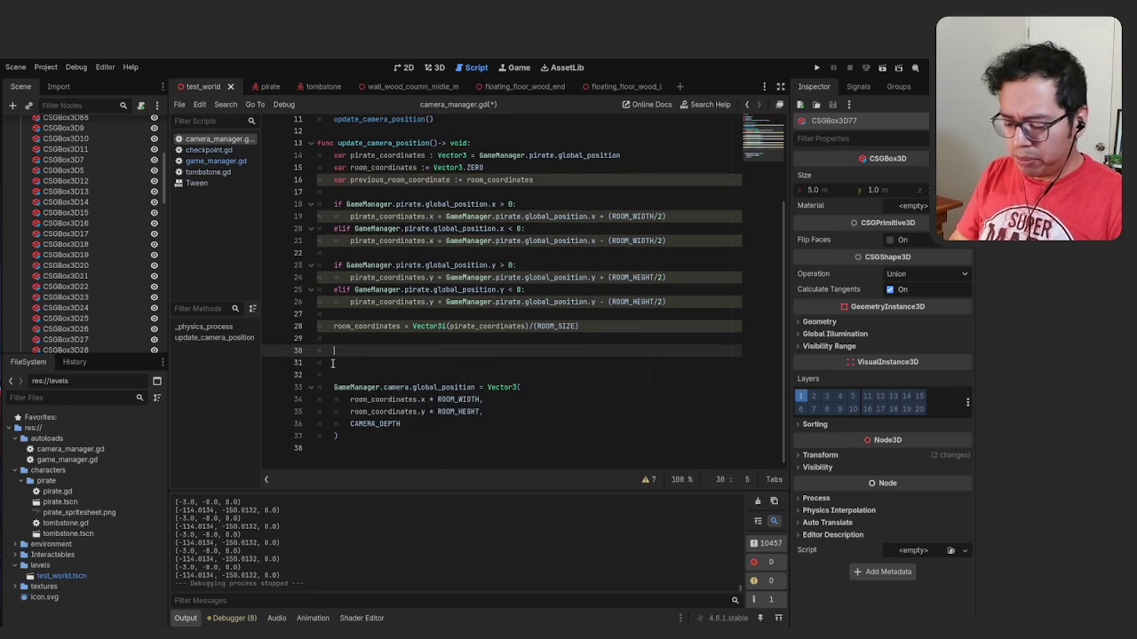
text(if previou)
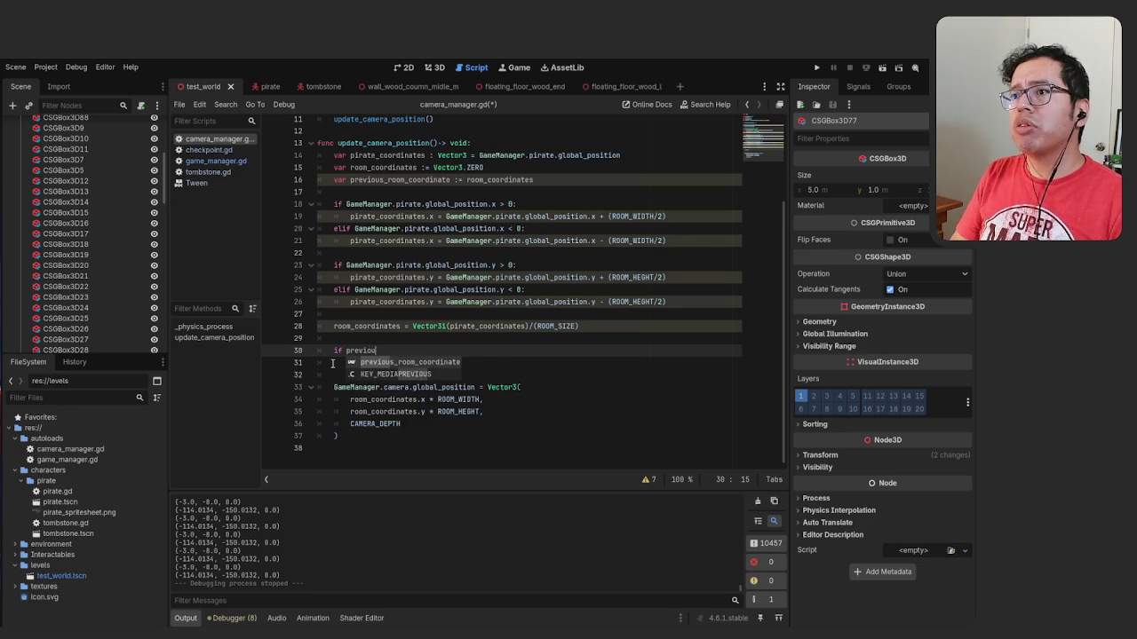
key(Return)
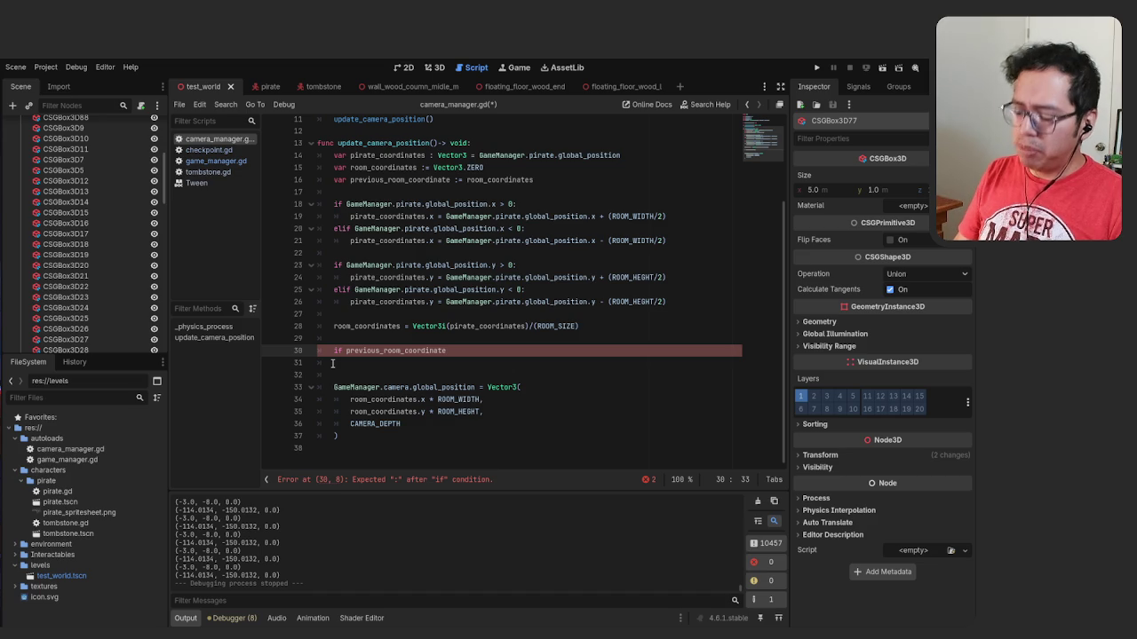
key(ctrl+space)
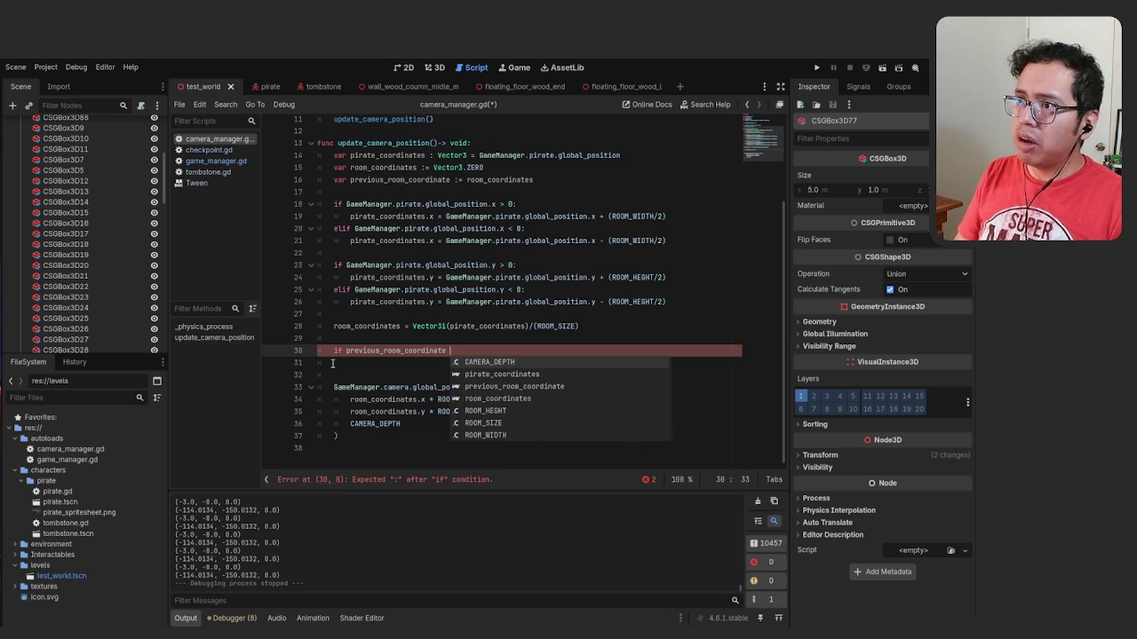
key(BackSpace)
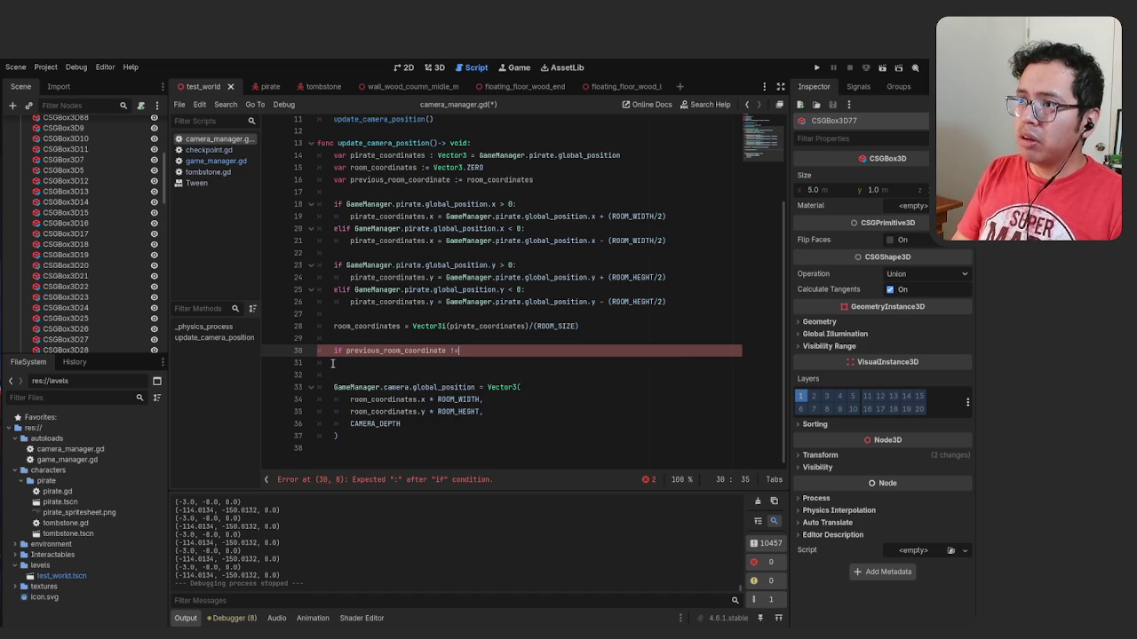
text(= )
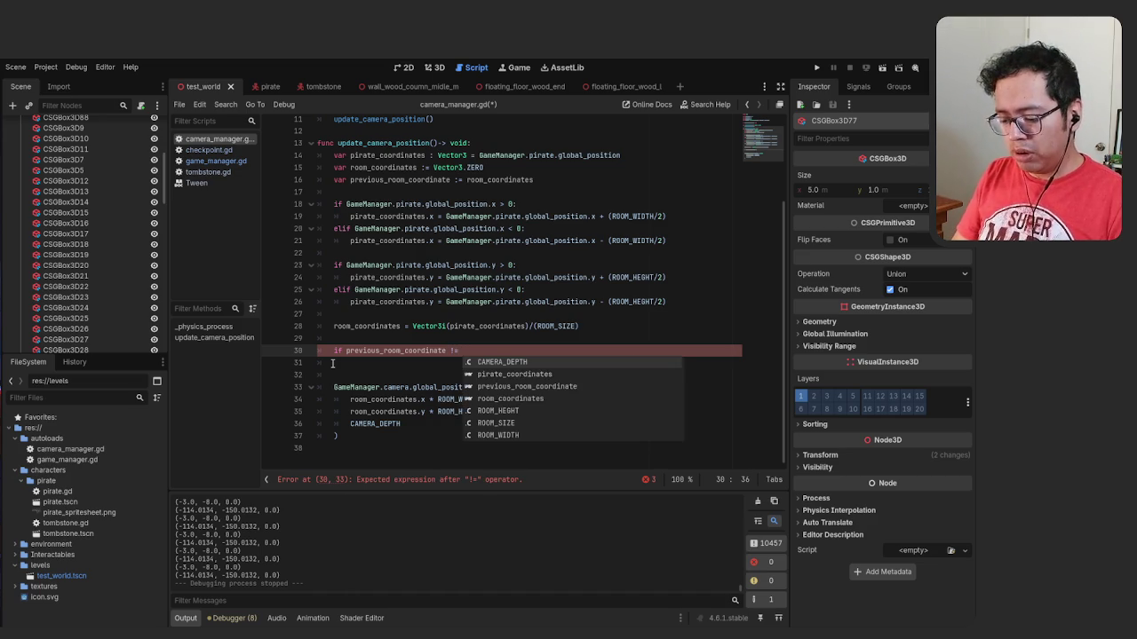
text(room)
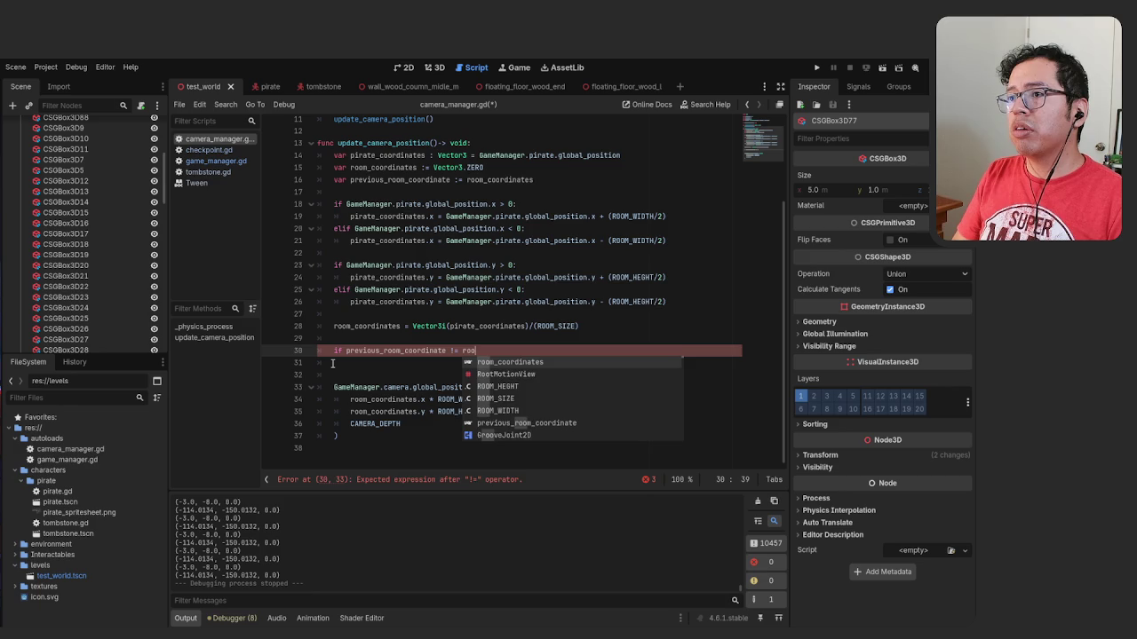
key(Return)
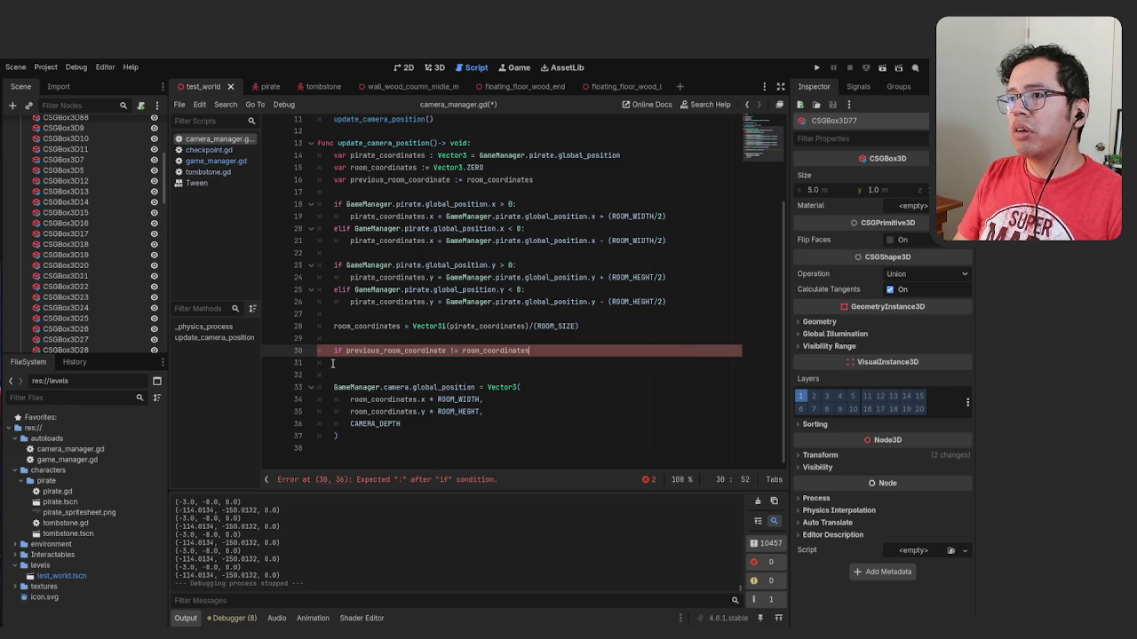
text(:)
key(Return)
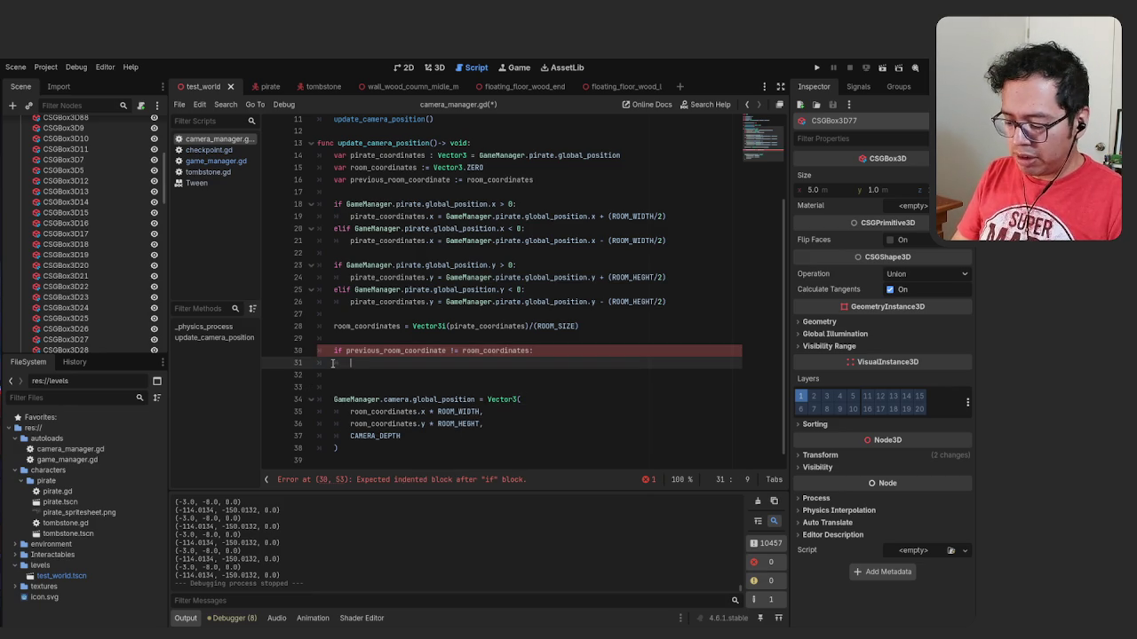
Add a print(Cambie) call in the if body and run the project
text(print_)
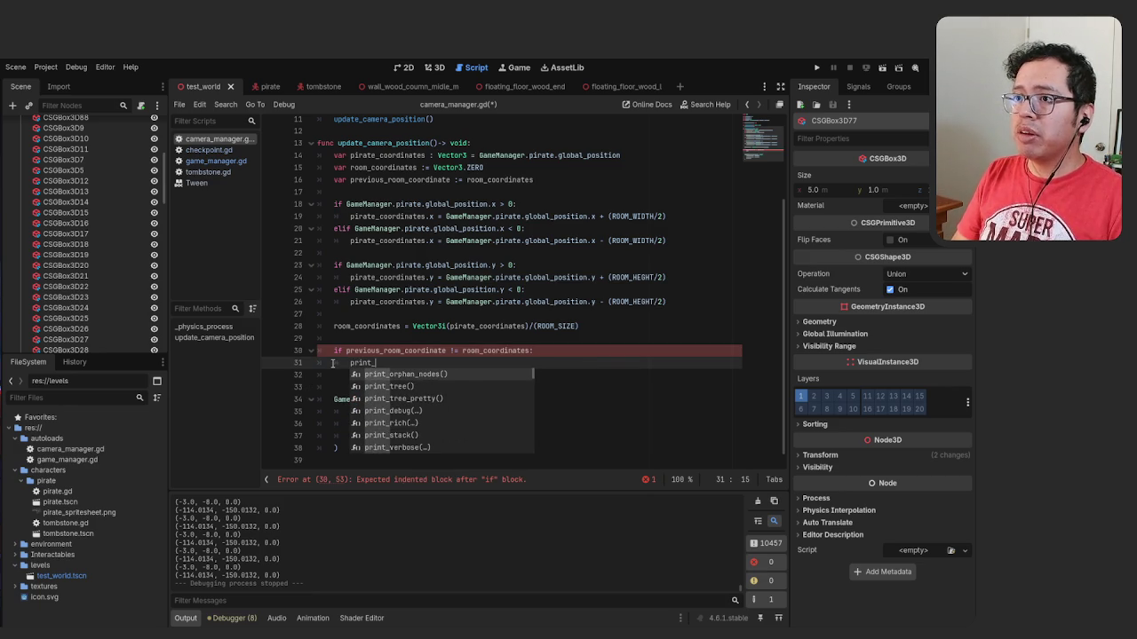
key(BackSpace)
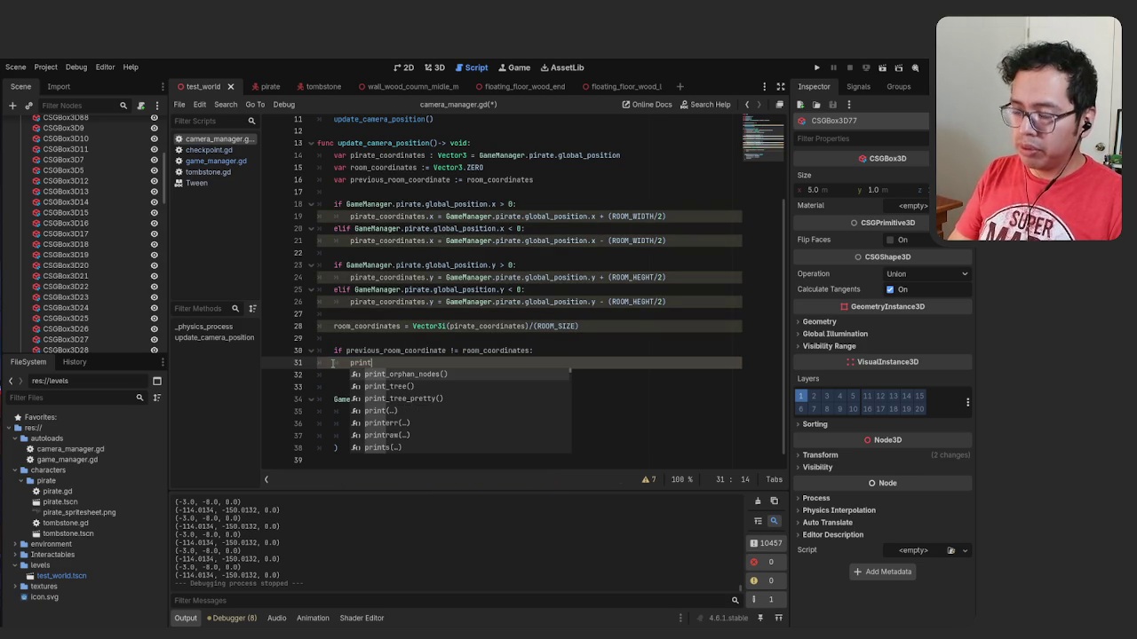
text(()
text(room_)
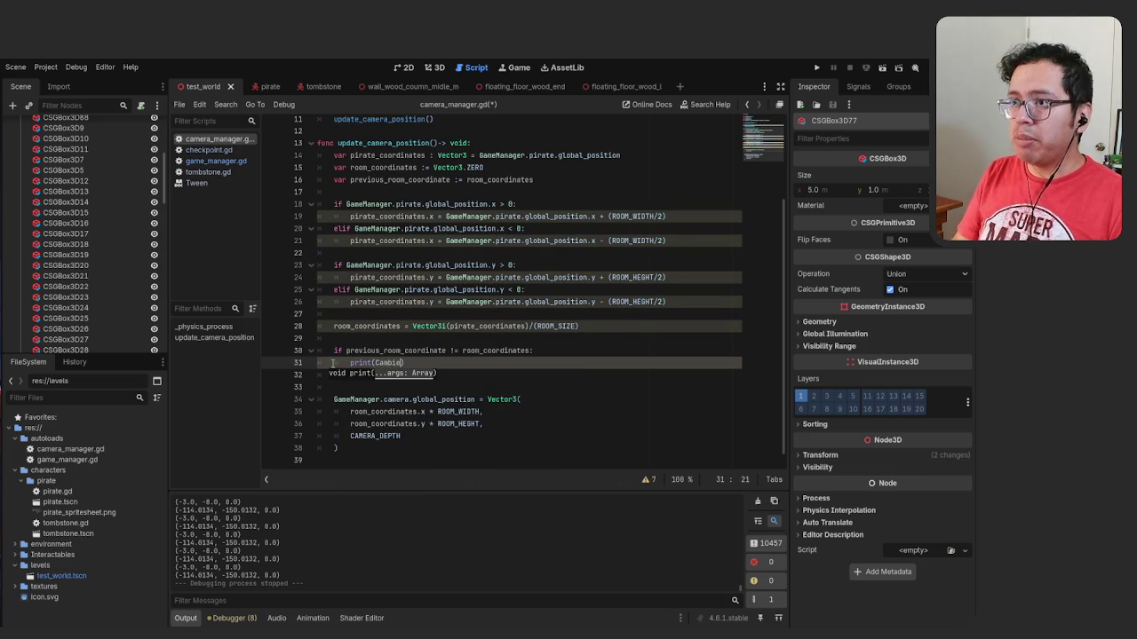
key(F5)
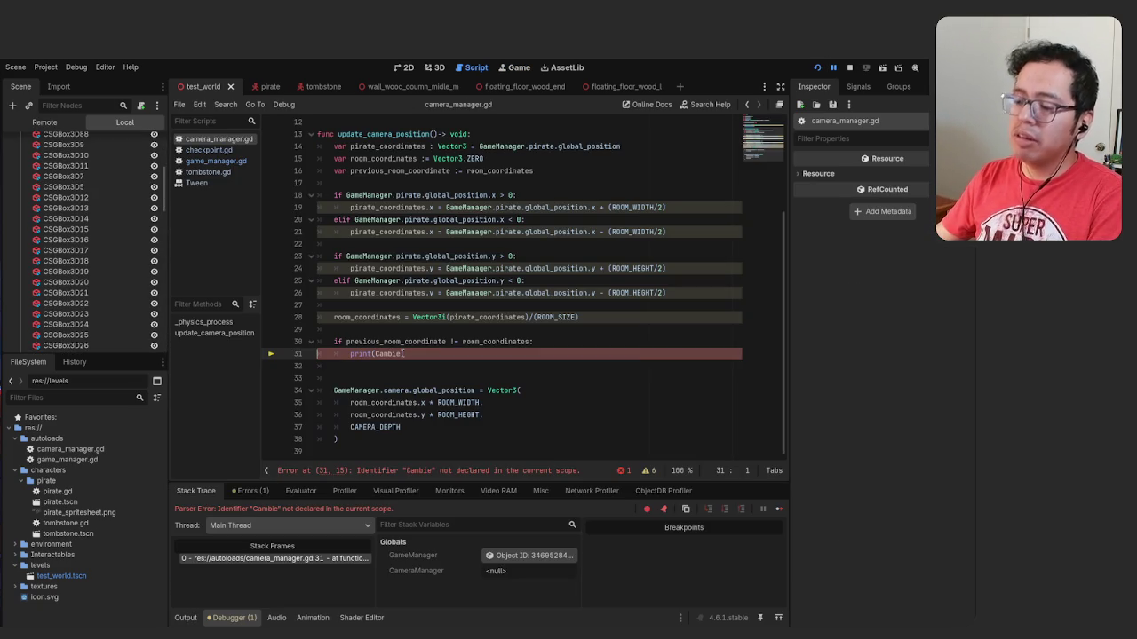
Stop the failed run and make Cambie a quoted string "Cambie"
key(F8)
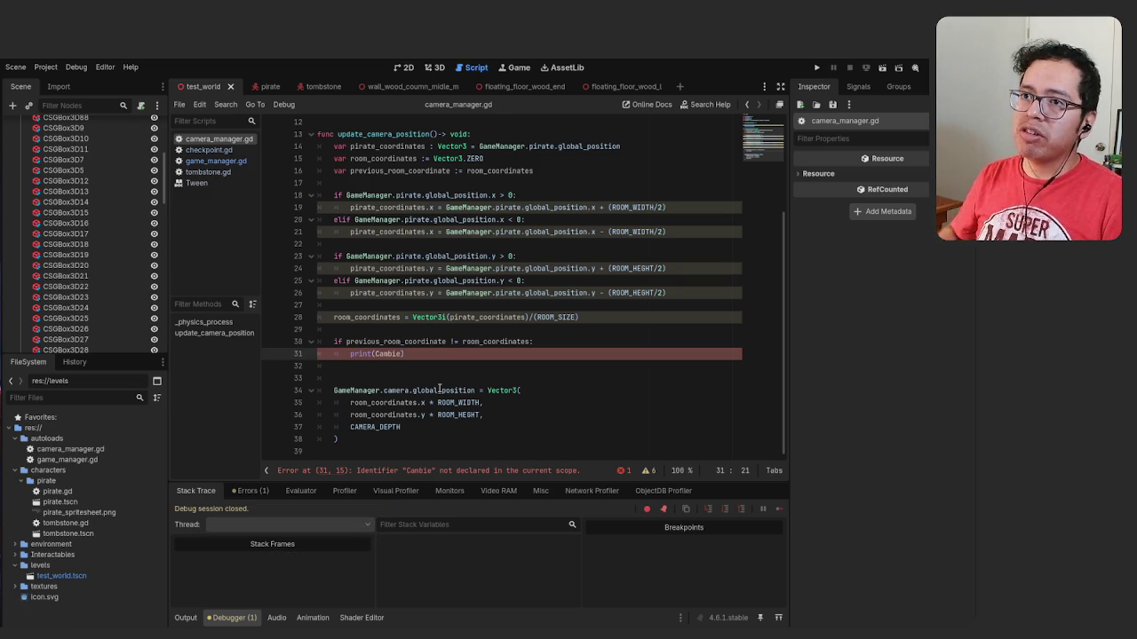
key(shift+Left)
key(shift+Left)
key(shift+Left)
text(")
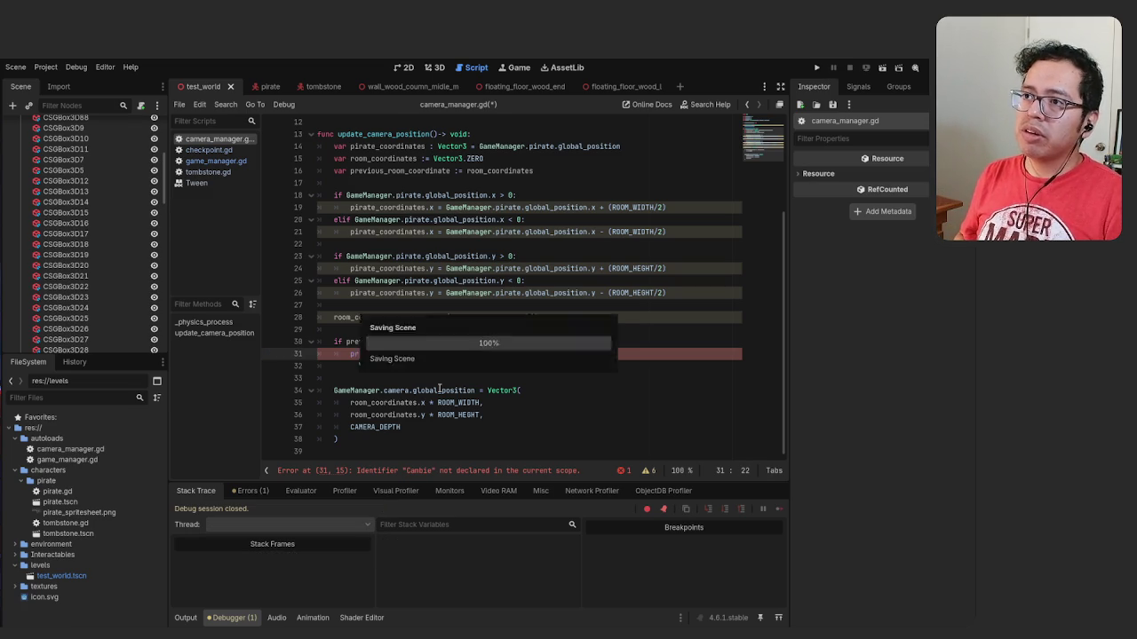
Run the game, walk the pirate across room edges to log "Cambie", then stop
key(F5)
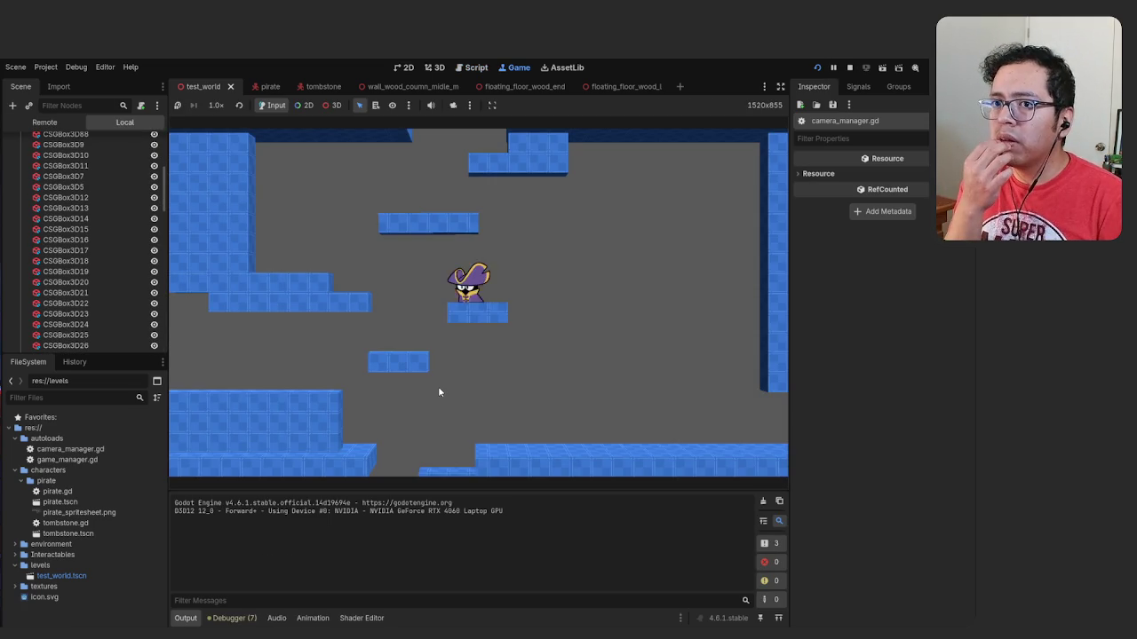
key(Left)
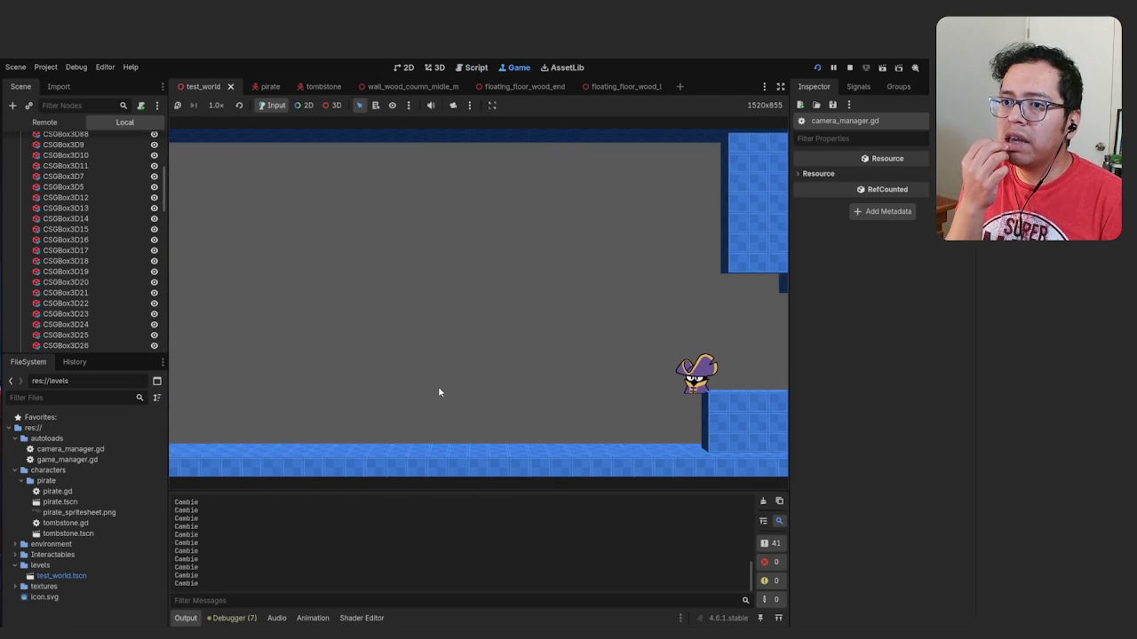
key(Left)
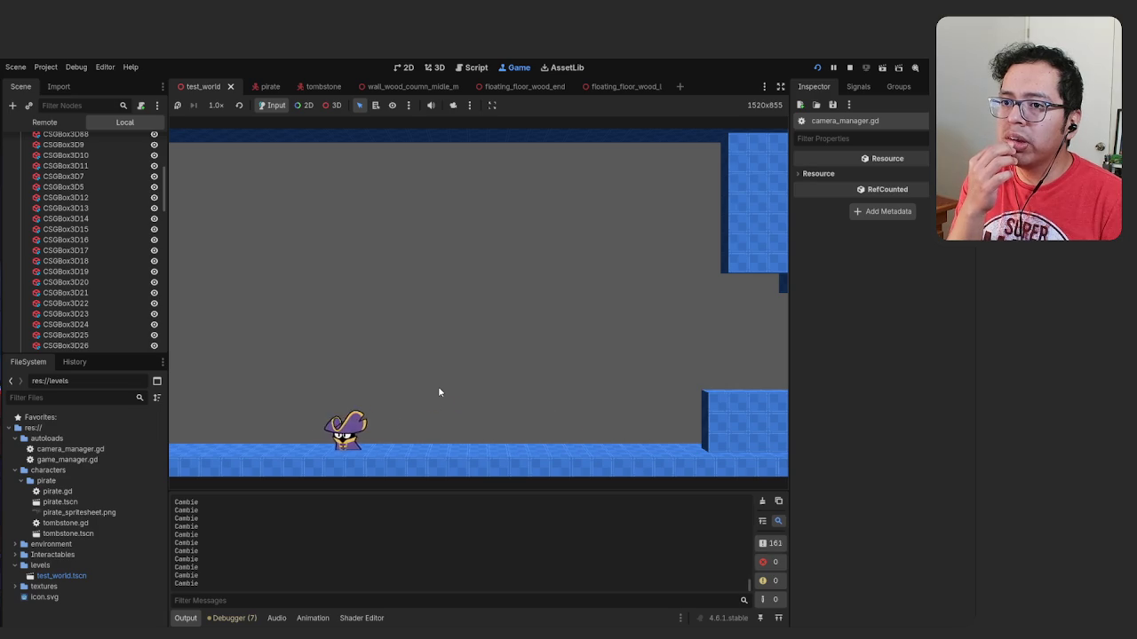
key(Right)
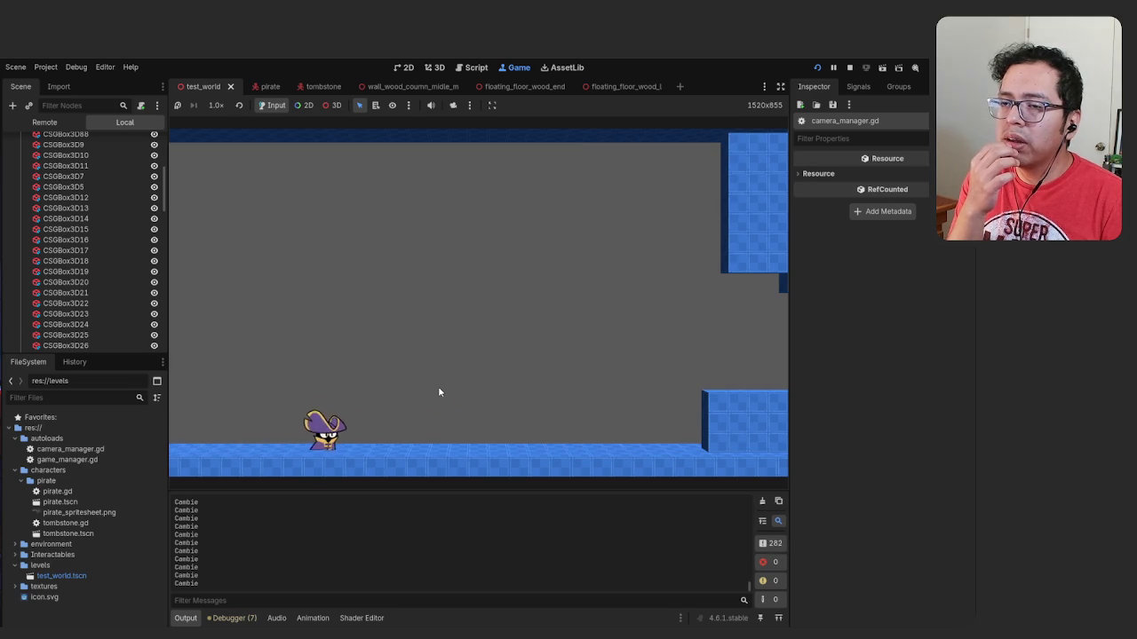
key(Right)
key(space)
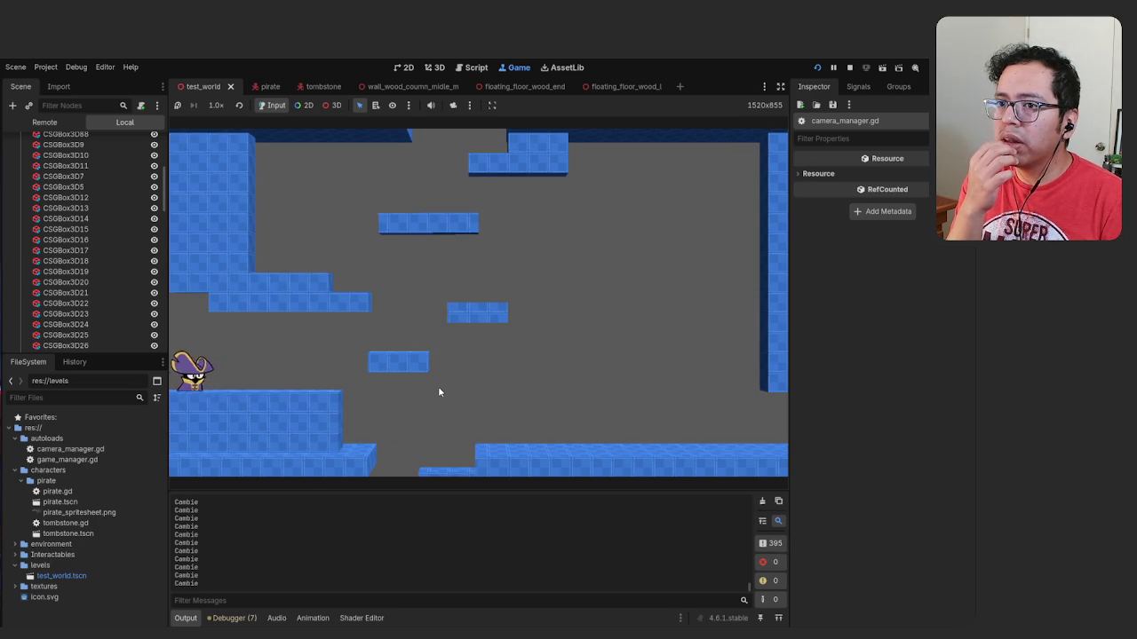
key(F8)
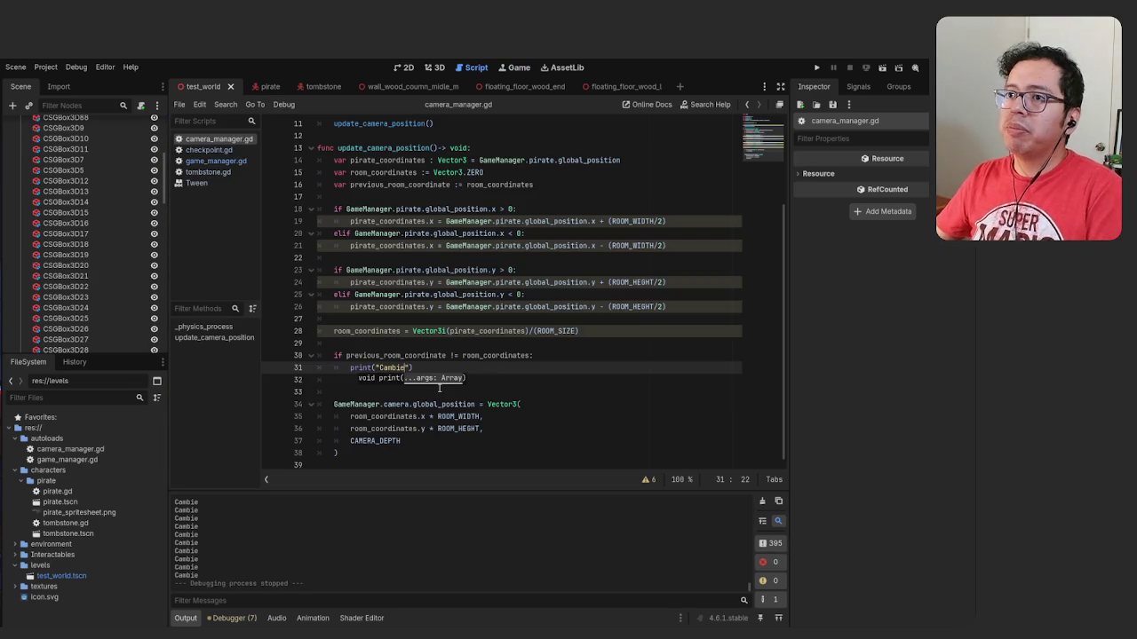
Add an elif branch comparing previous_room_coordinate with room_coordinates after the Cambie print
click(536, 358)
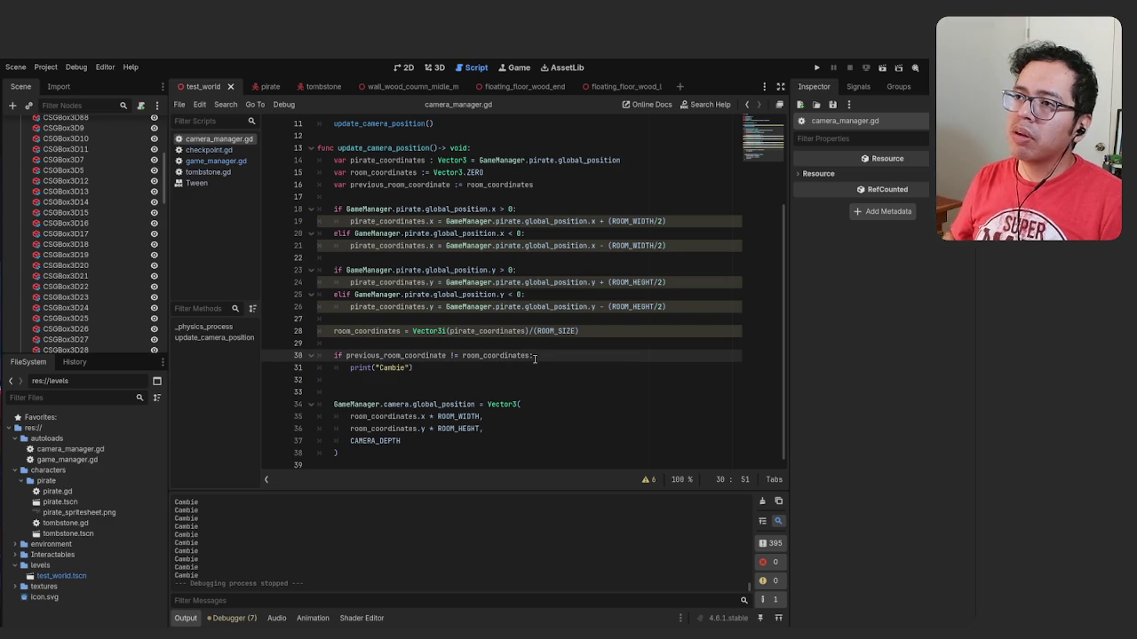
click(450, 368)
key(Return)
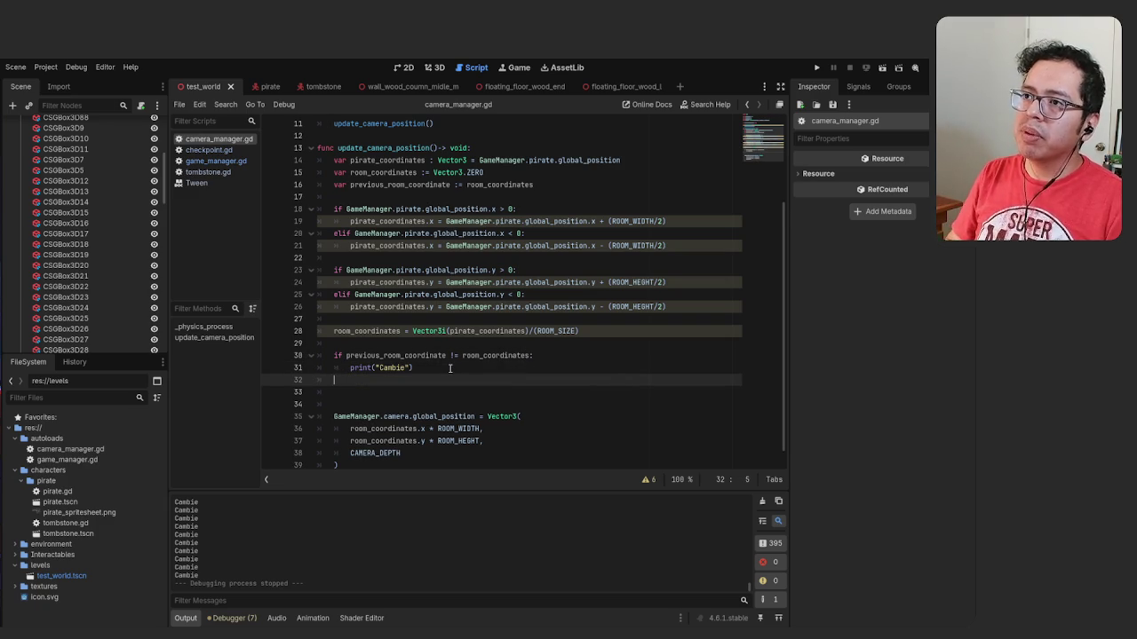
text(elif)
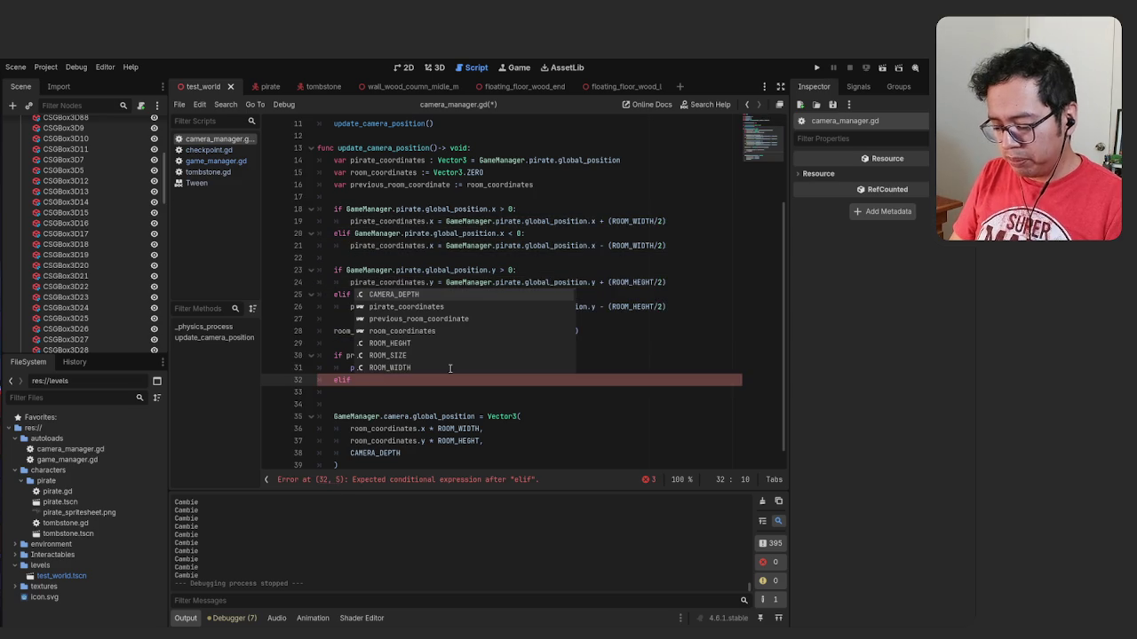
key(Escape)
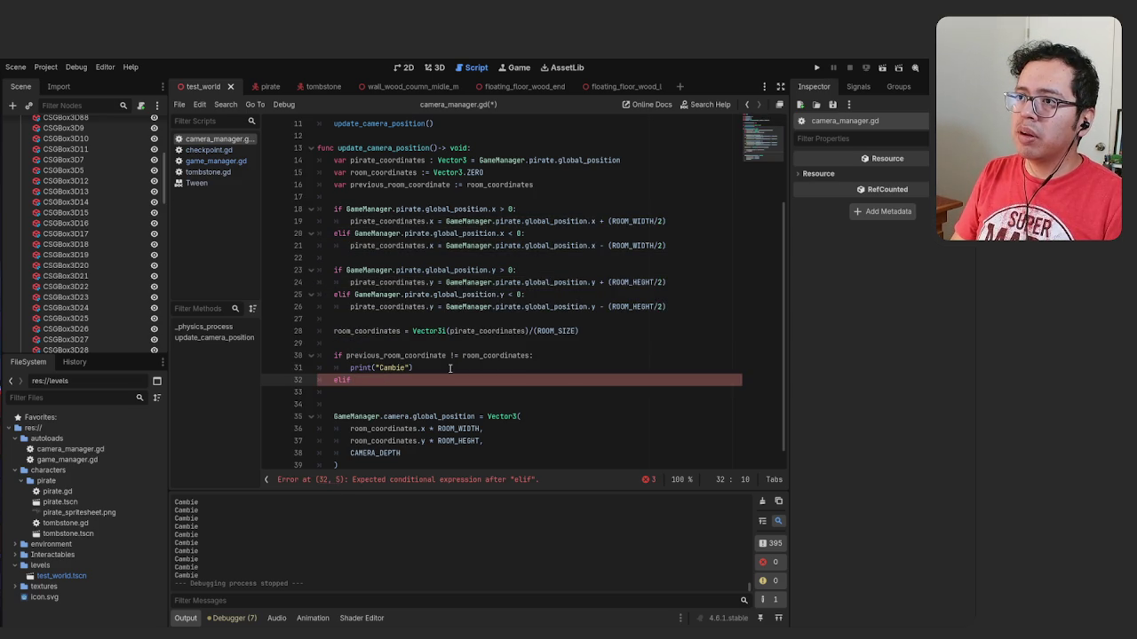
text(room)
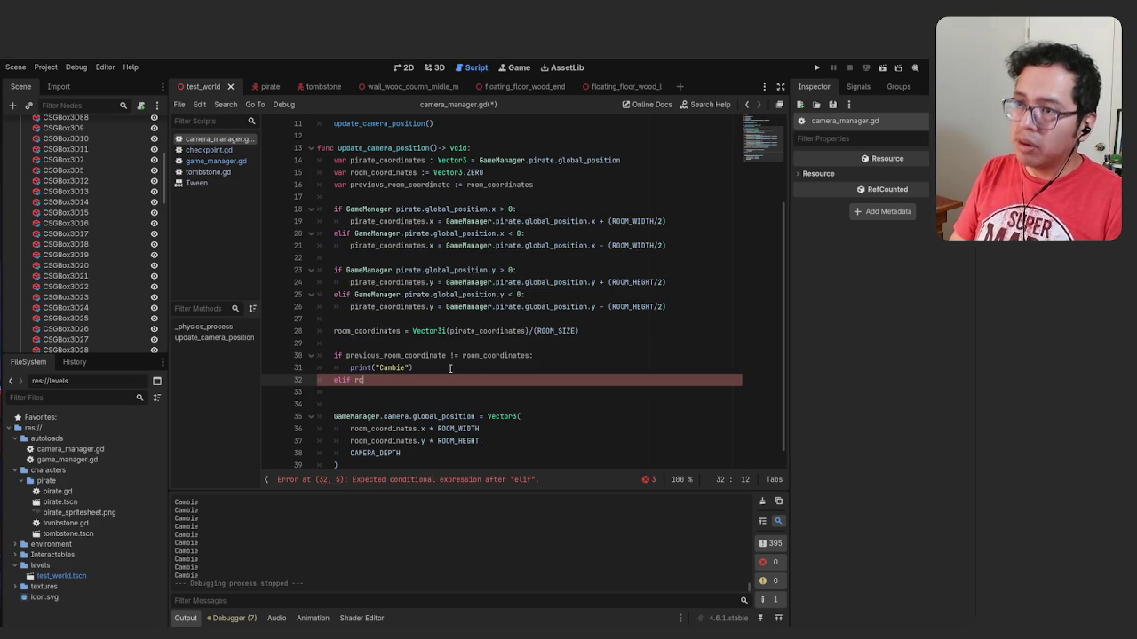
key(Escape)
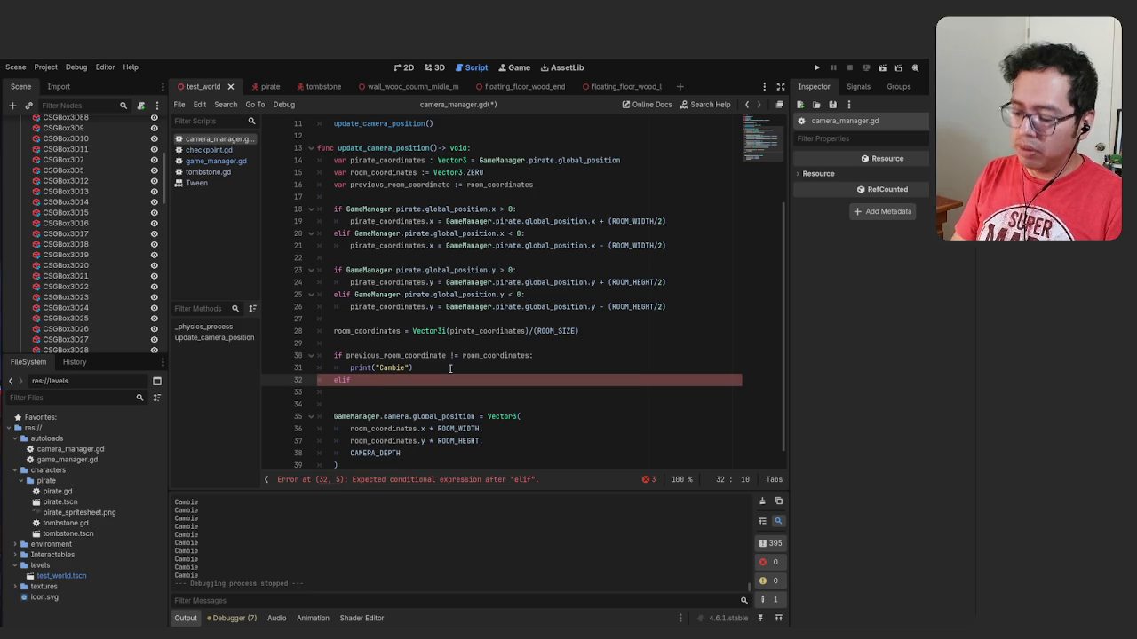
text(pre)
key(Return)
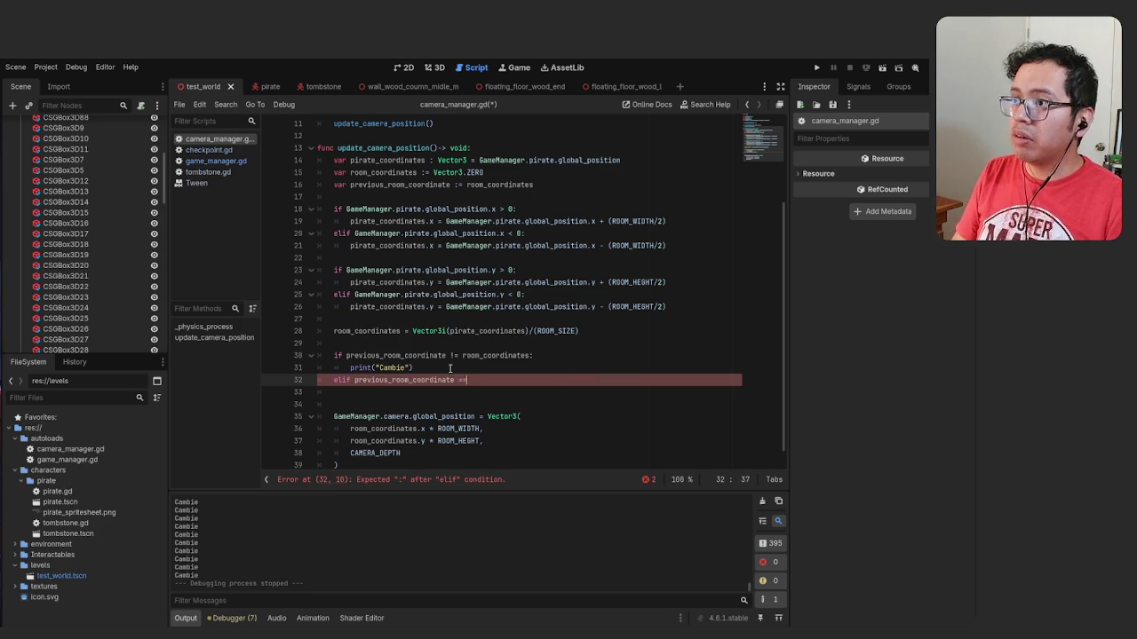
text( r)
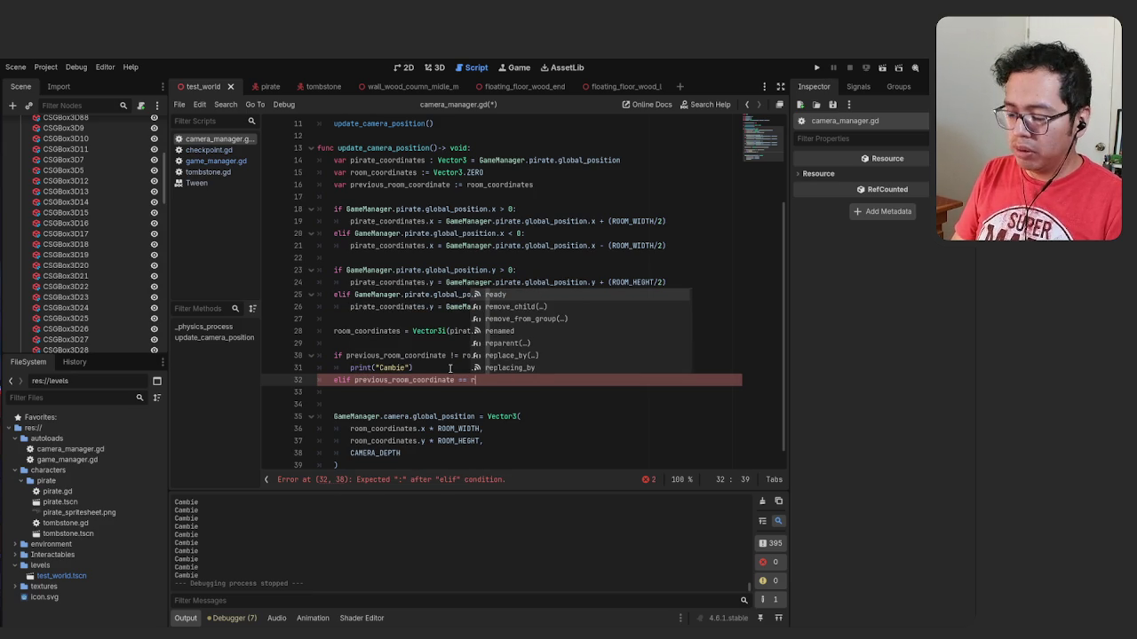
text(oo)
key(Return)
key(BackSpace)
text(:)
key(Return)
Print "soy el mismo" in the elif branch, save, and run the game
text(print("soy el mismo)
key(ctrl+s)
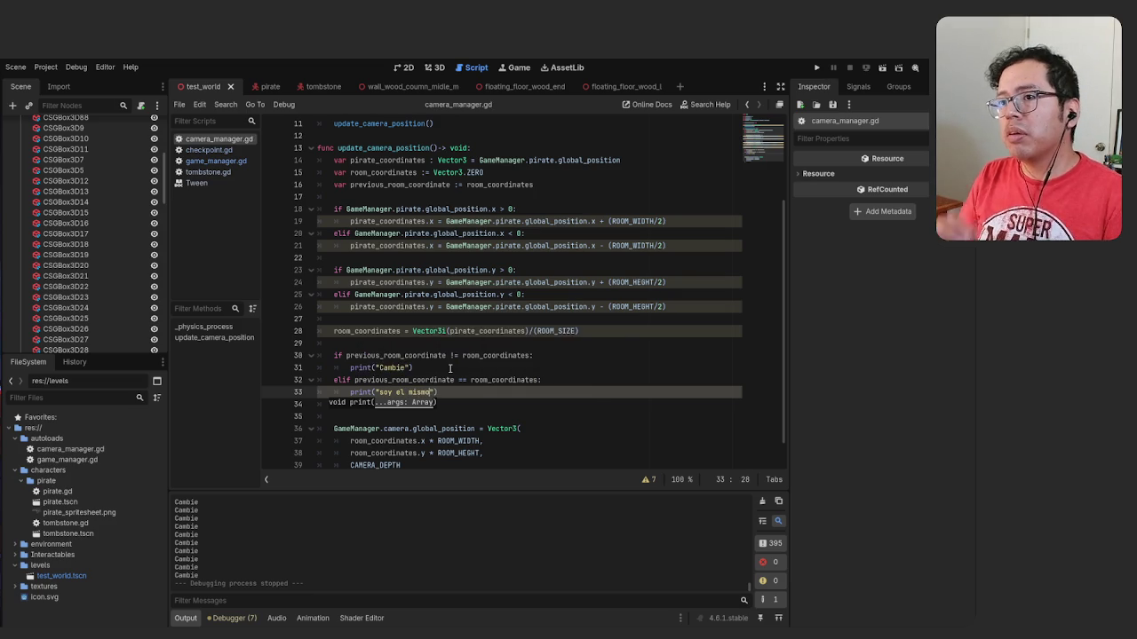
key(F5)
key(Left)
Walk the pirate left and right between rooms and jump onto the side ledges
key(Right)
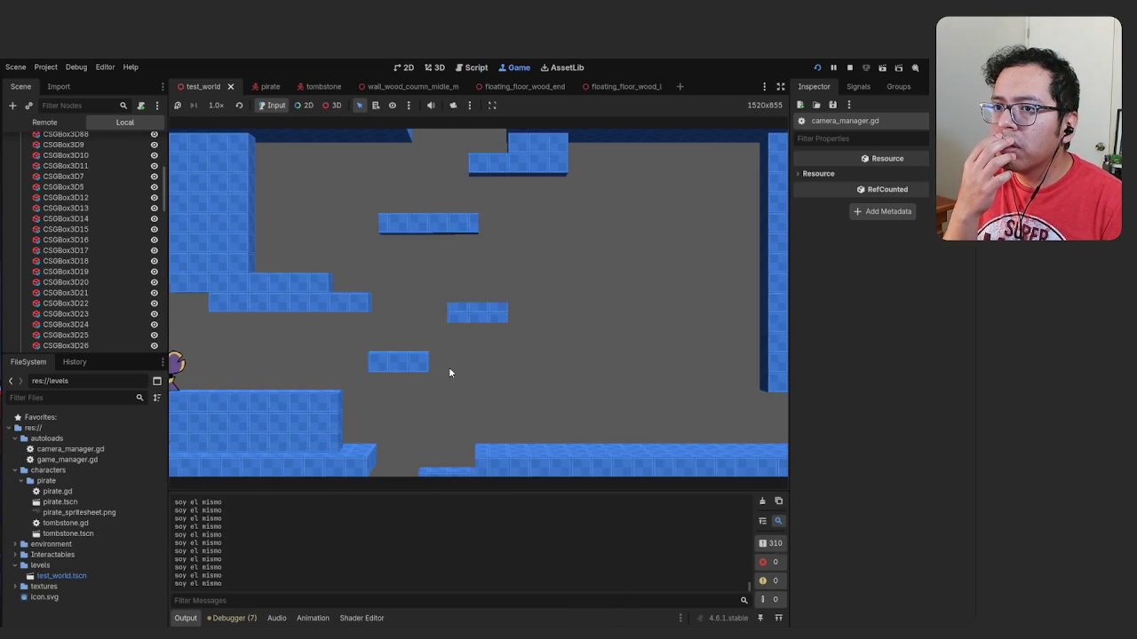
key(Left)
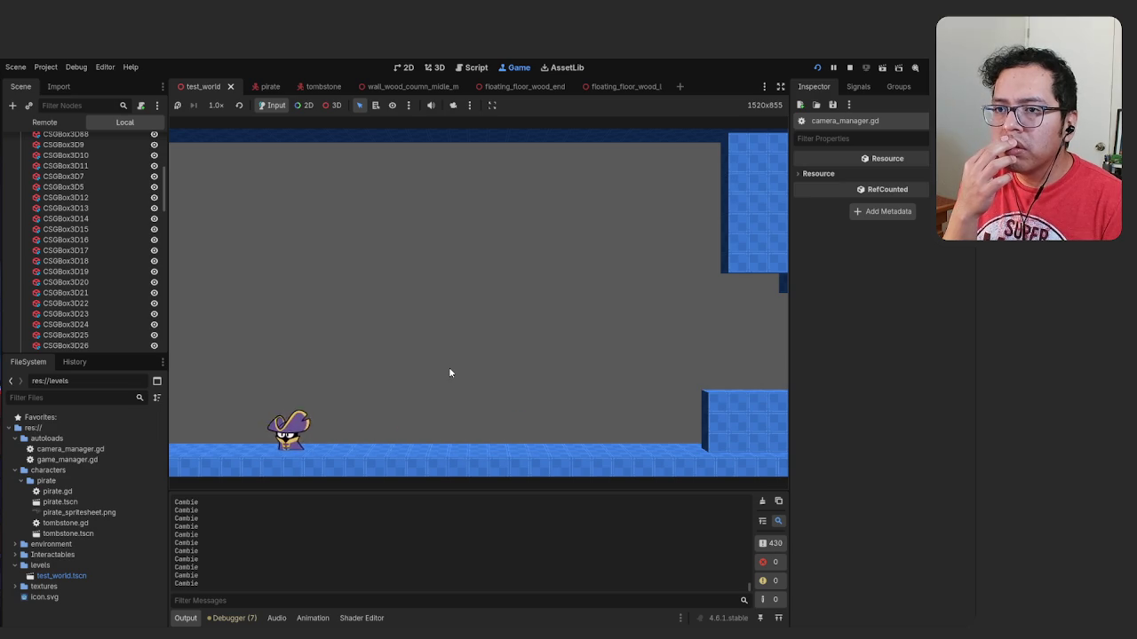
key(Right)
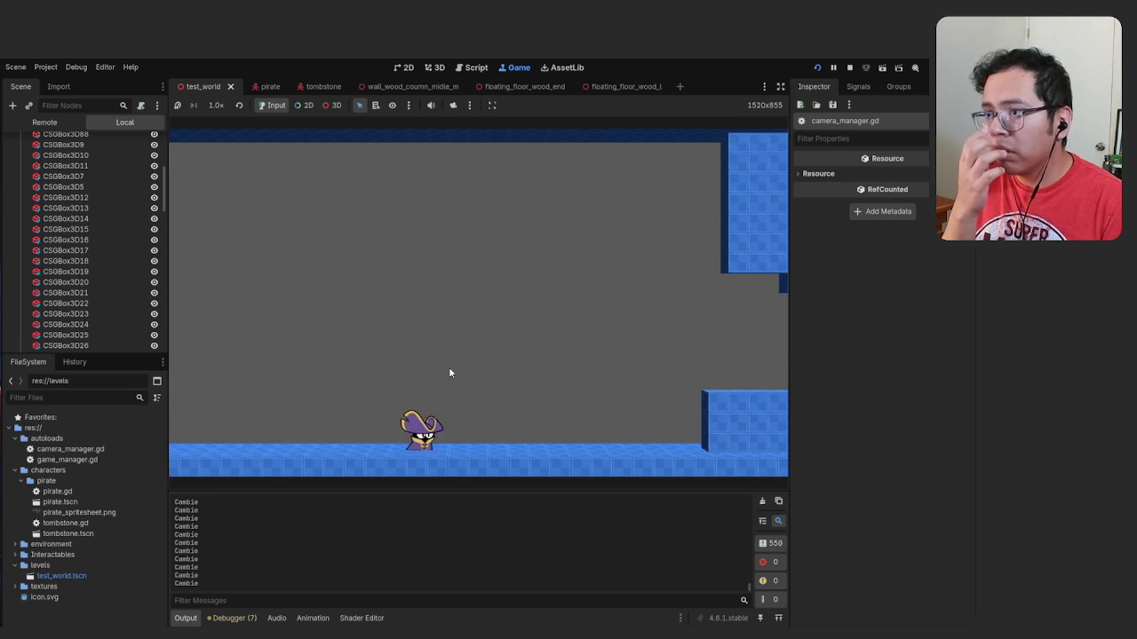
key(space)
key(Right)
key(space)
key(Left)
key(space)
Jump the pirate up across the platforms into the room above, then stop the game with F8
key(space)
key(Right)
key(Left)
key(space)
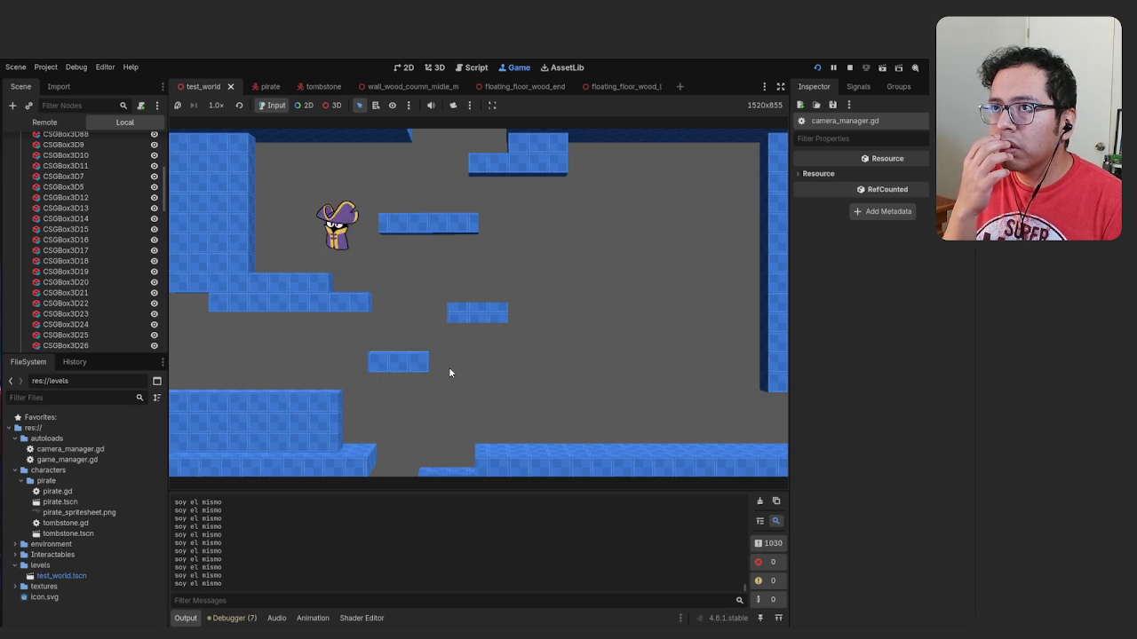
key(space)
key(Right)
key(Right)
key(Left)
key(space)
key(space)
key(space)
key(Right)
key(space)
key(Left)
key(Right)
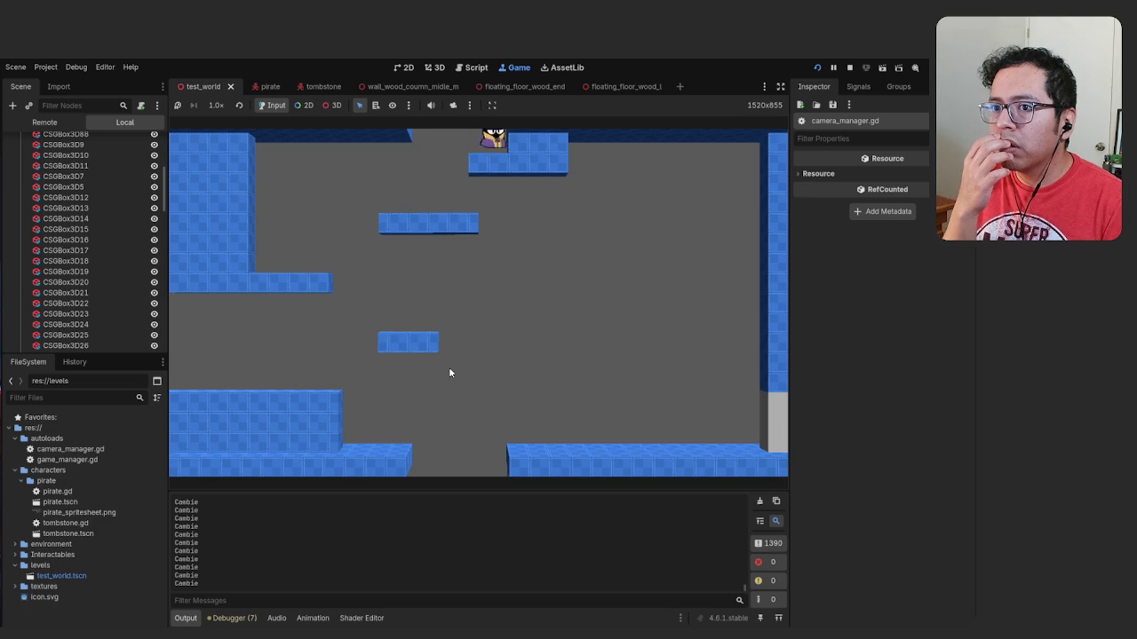
key(Left)
key(space)
key(Right)
key(F8)
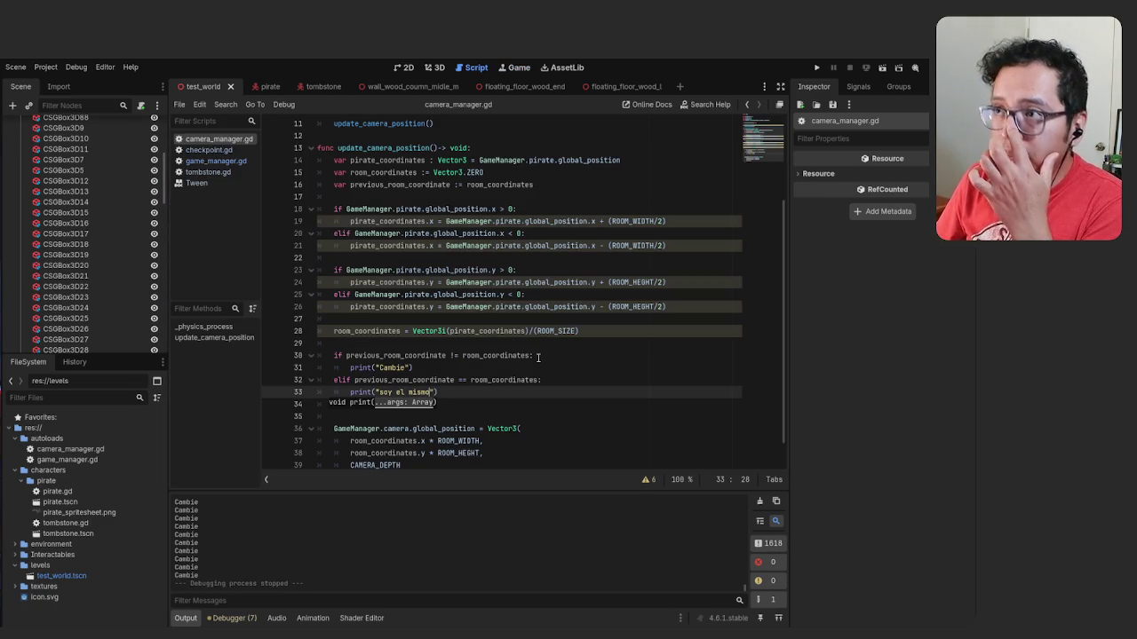
click(537, 356)
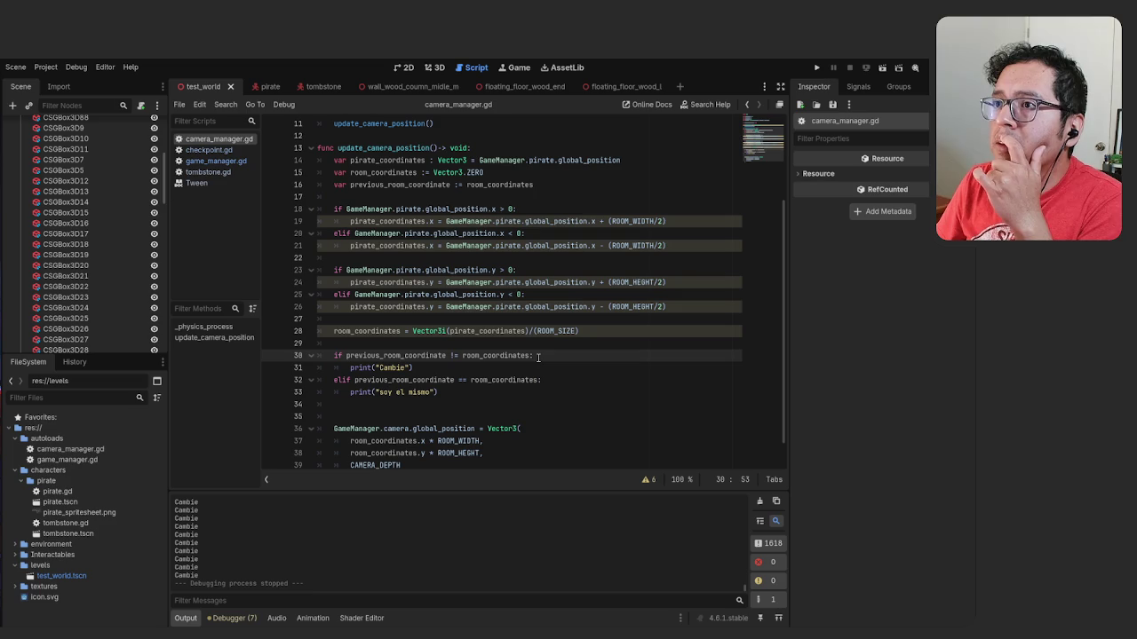
click(220, 162)
click(219, 151)
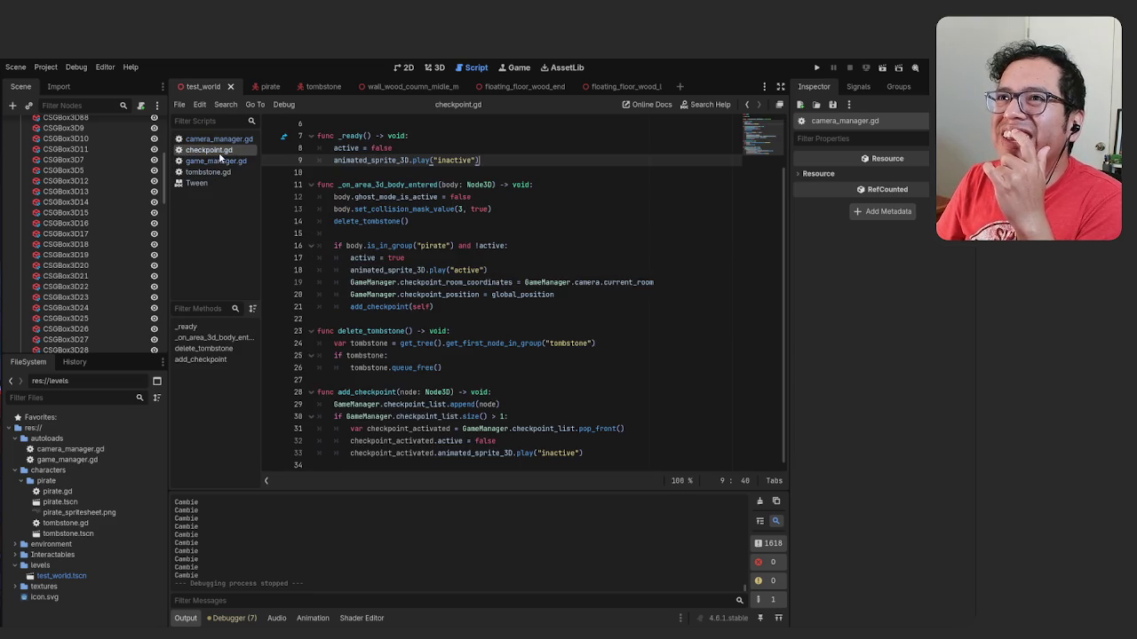
double_click(57, 491)
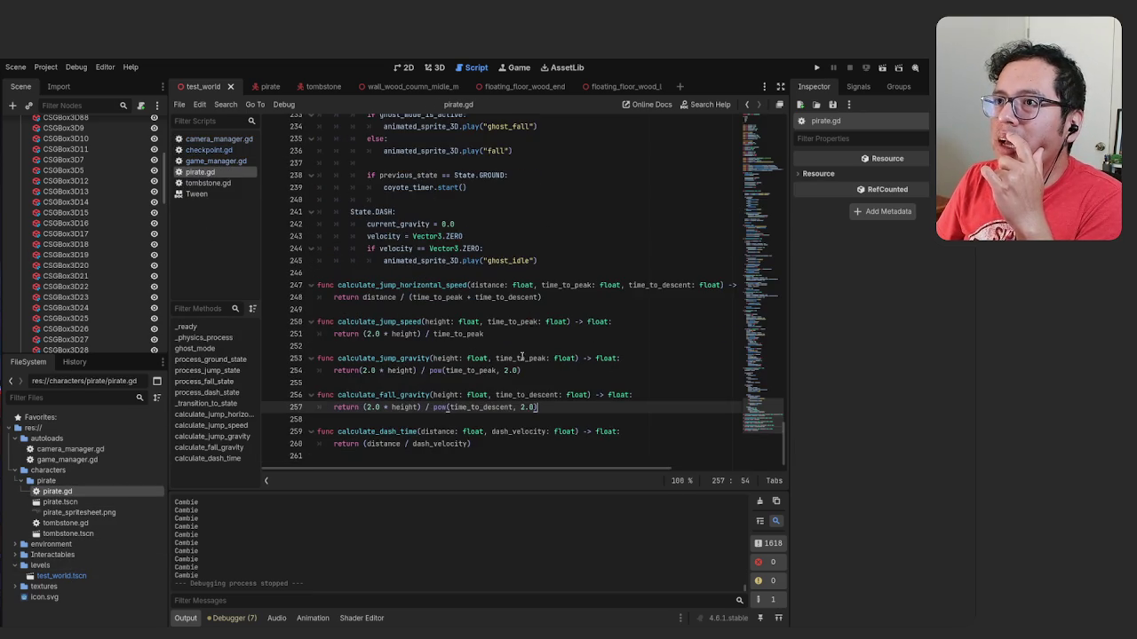
scroll(523, 356, up, 12)
scroll(488, 357, up, 1)
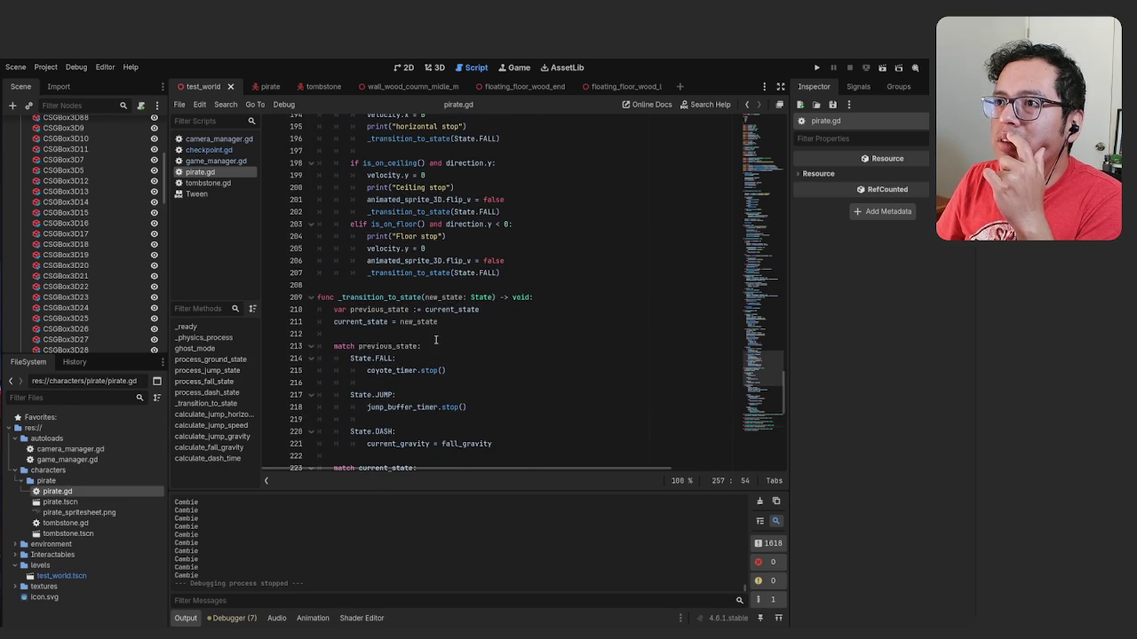
click(342, 346)
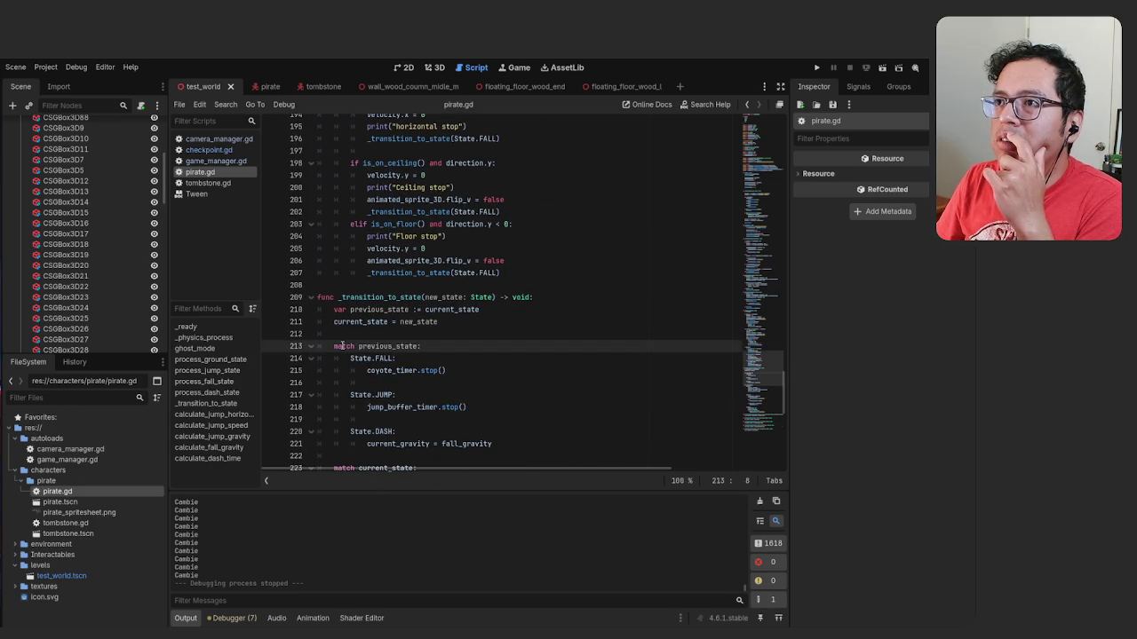
click(360, 321)
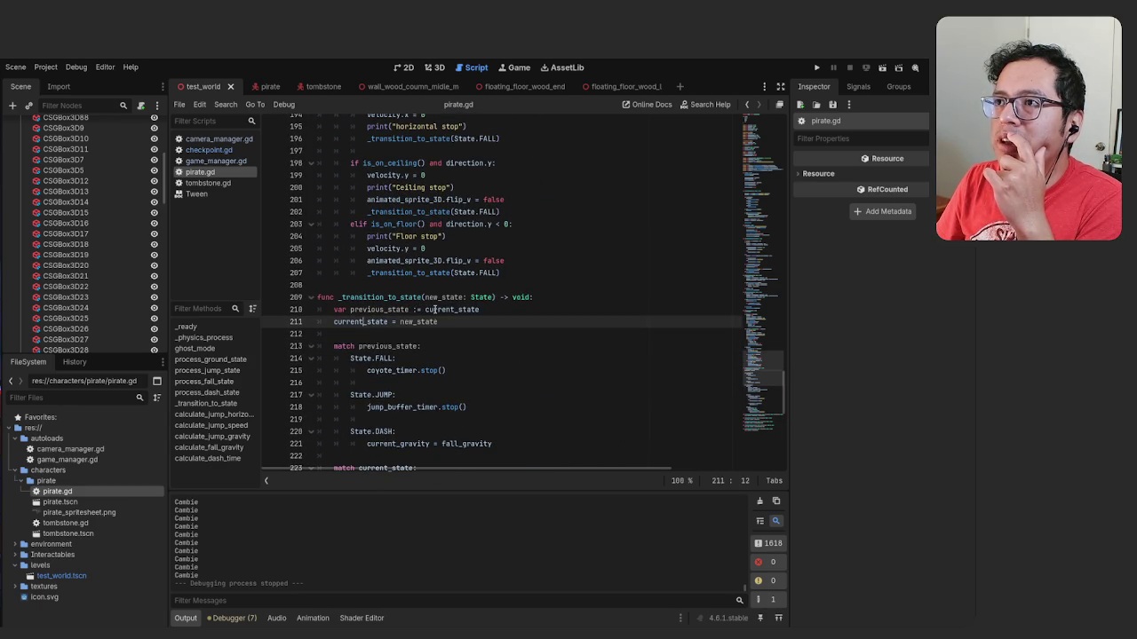
click(471, 310)
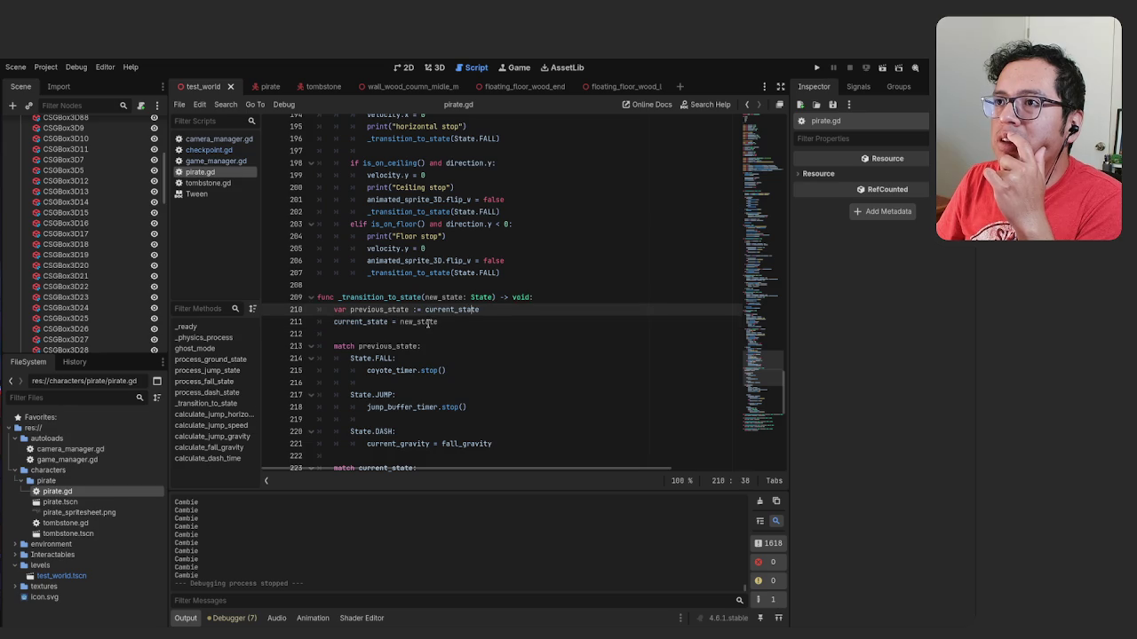
click(428, 323)
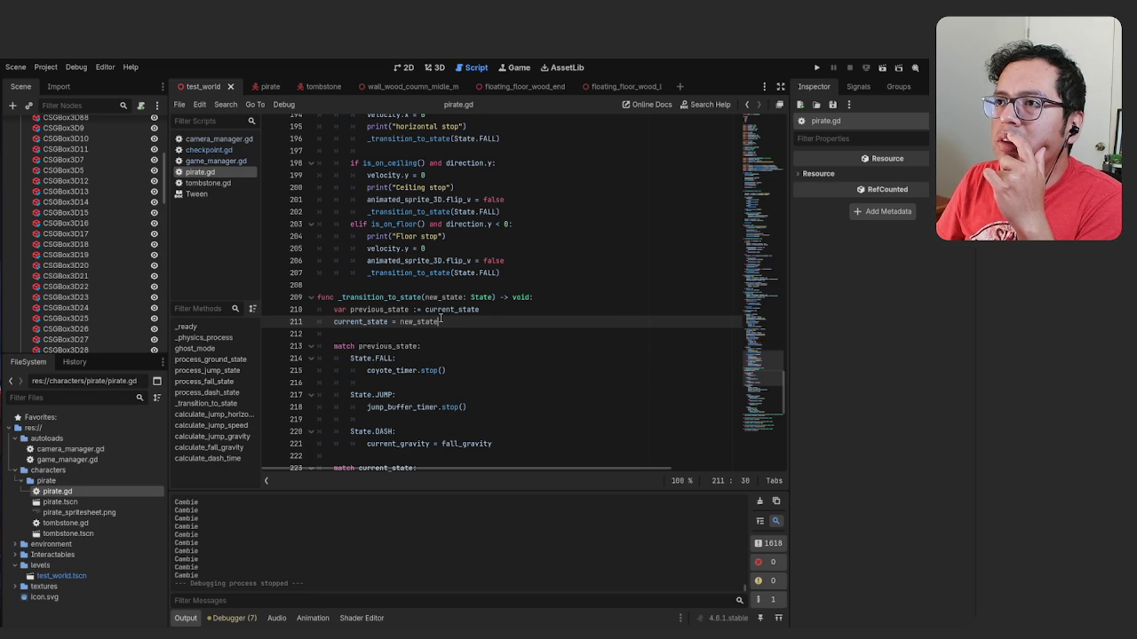
click(208, 183)
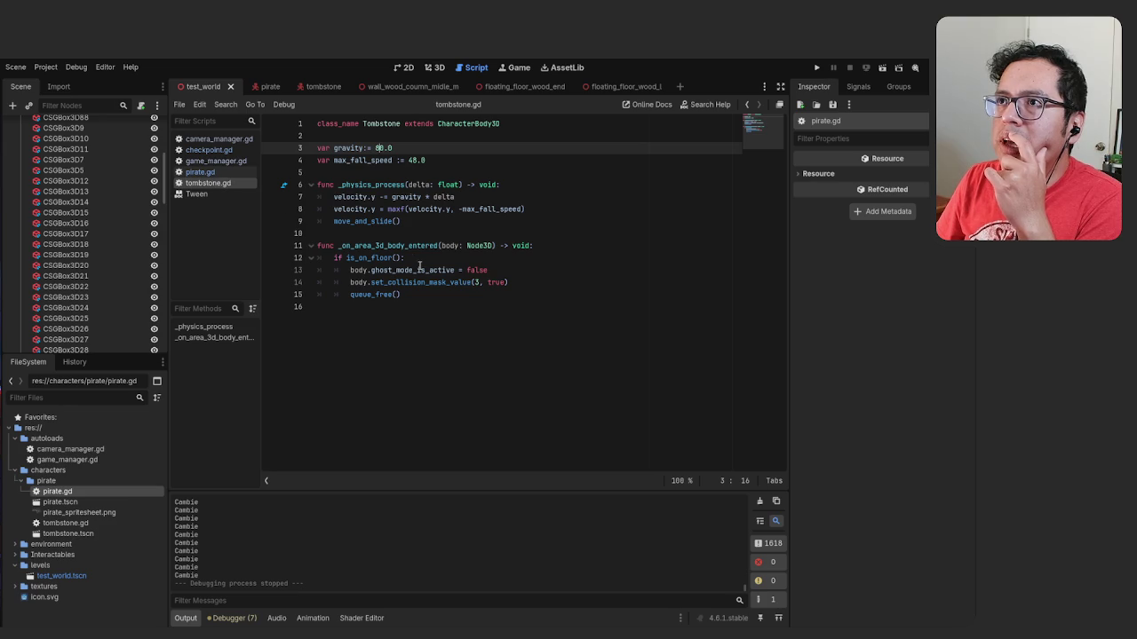
click(203, 150)
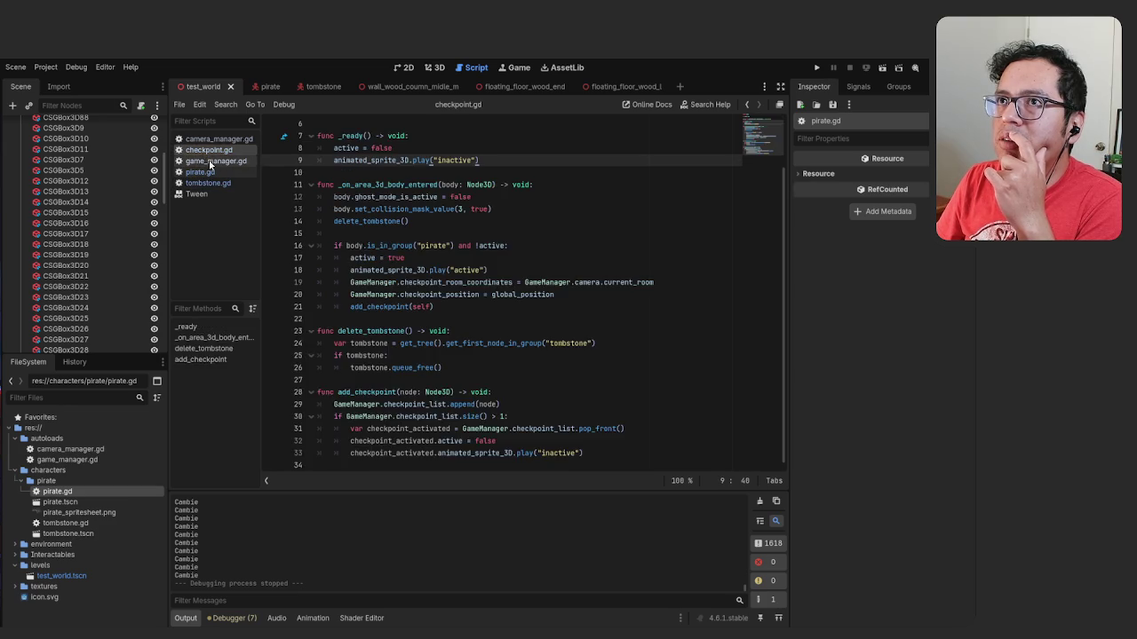
click(218, 160)
click(218, 139)
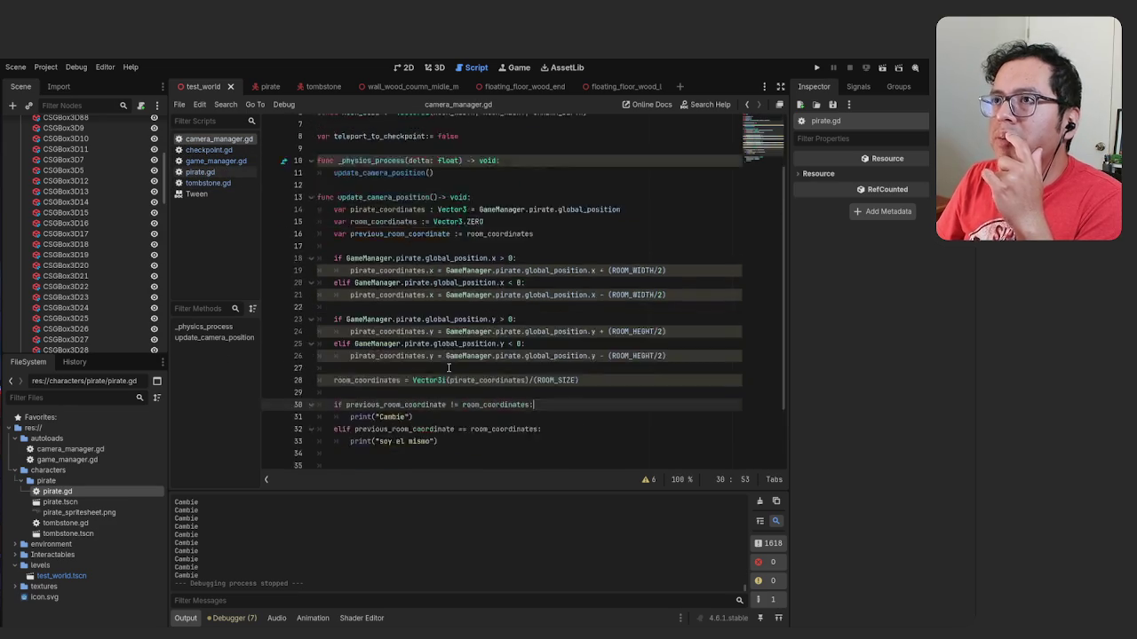
Add 'var new_room_coordinate := room_coordinates' after line 15 and save the script
scroll(449, 368, up, 4)
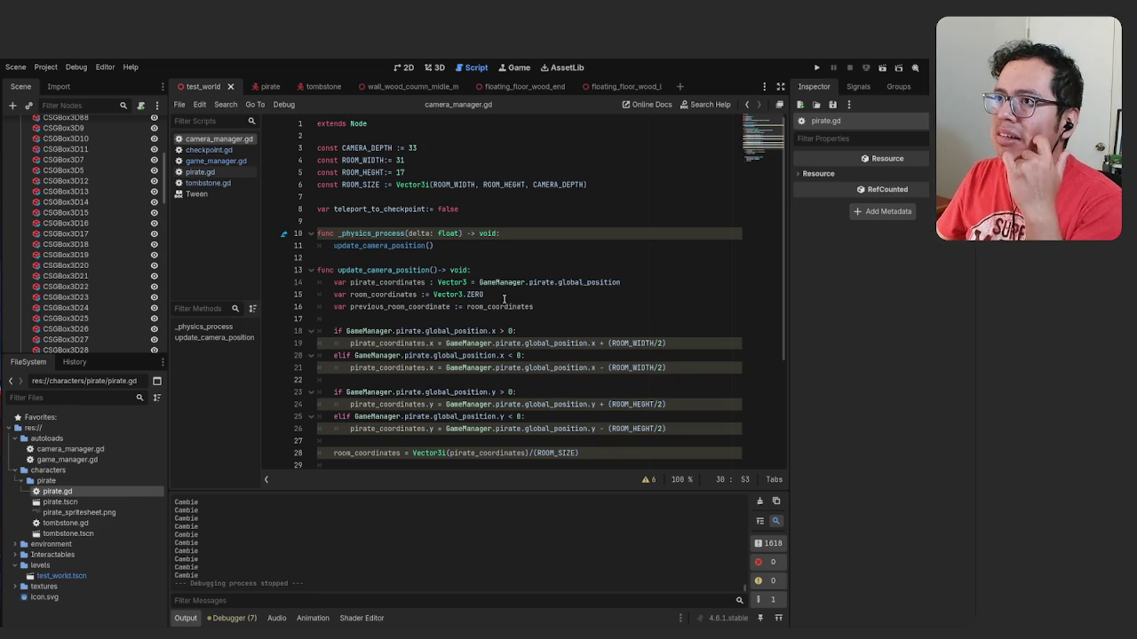
click(504, 297)
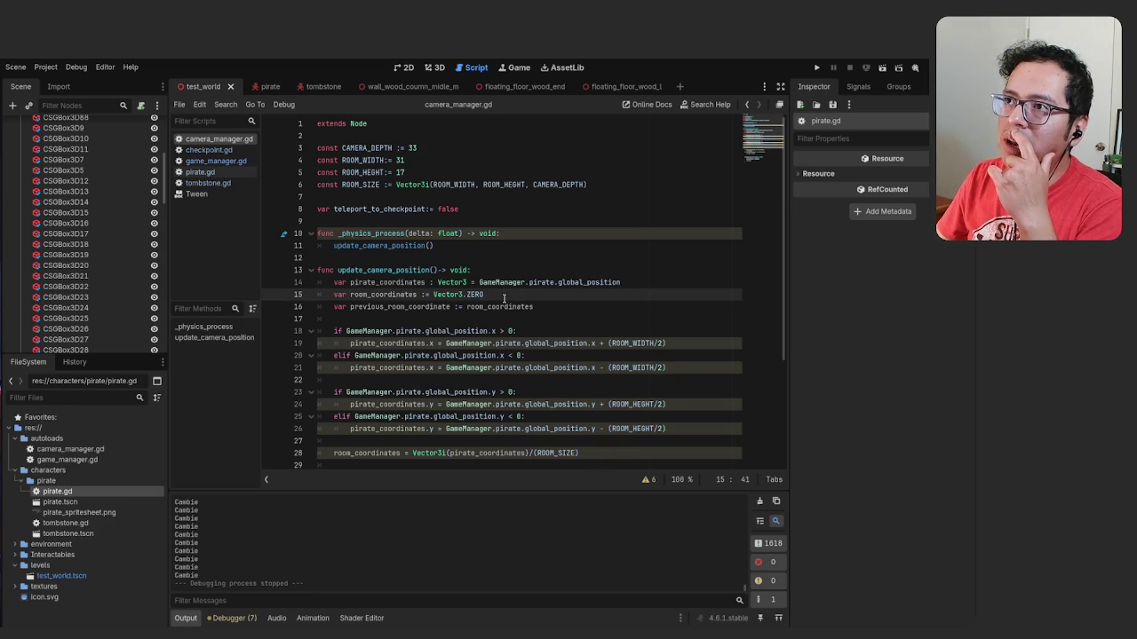
key(Return)
text(v)
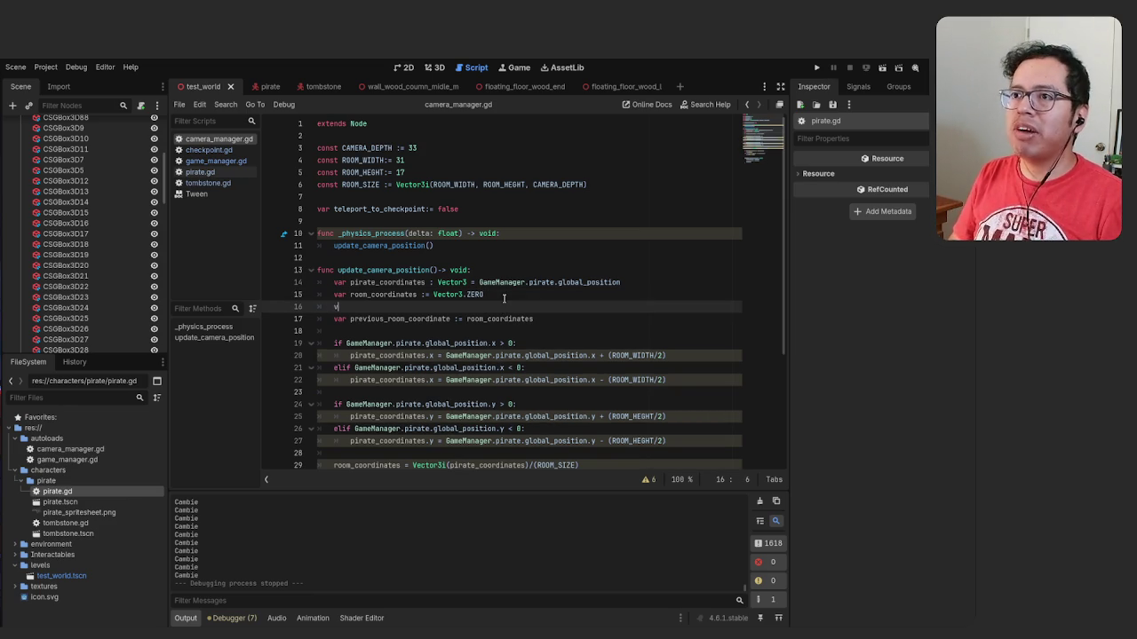
text(ar new_ro)
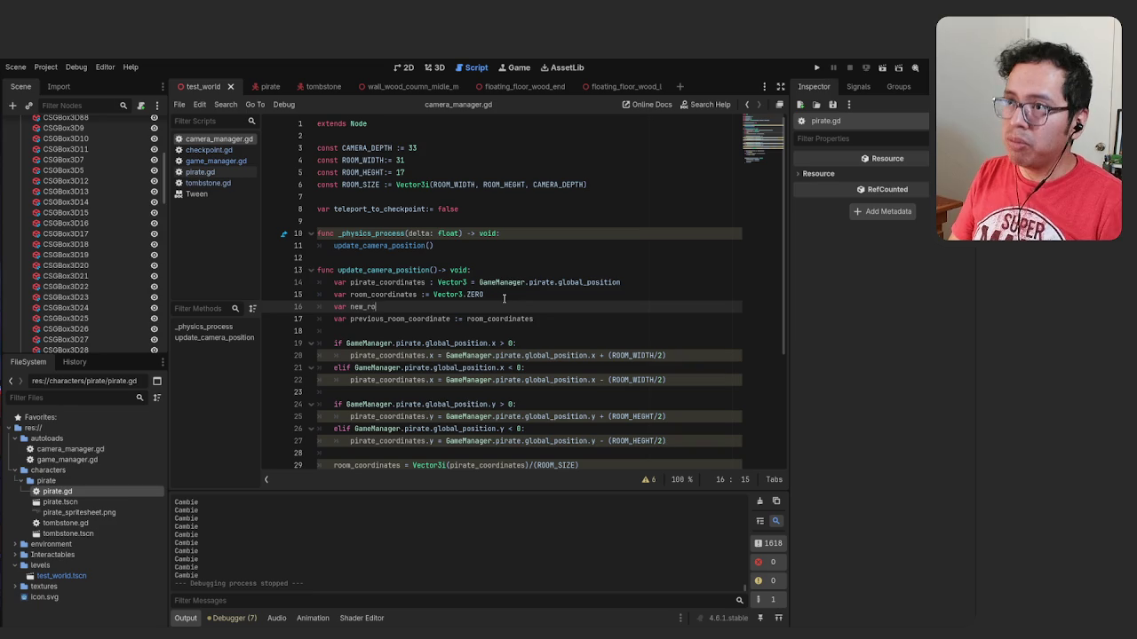
text(ordin)
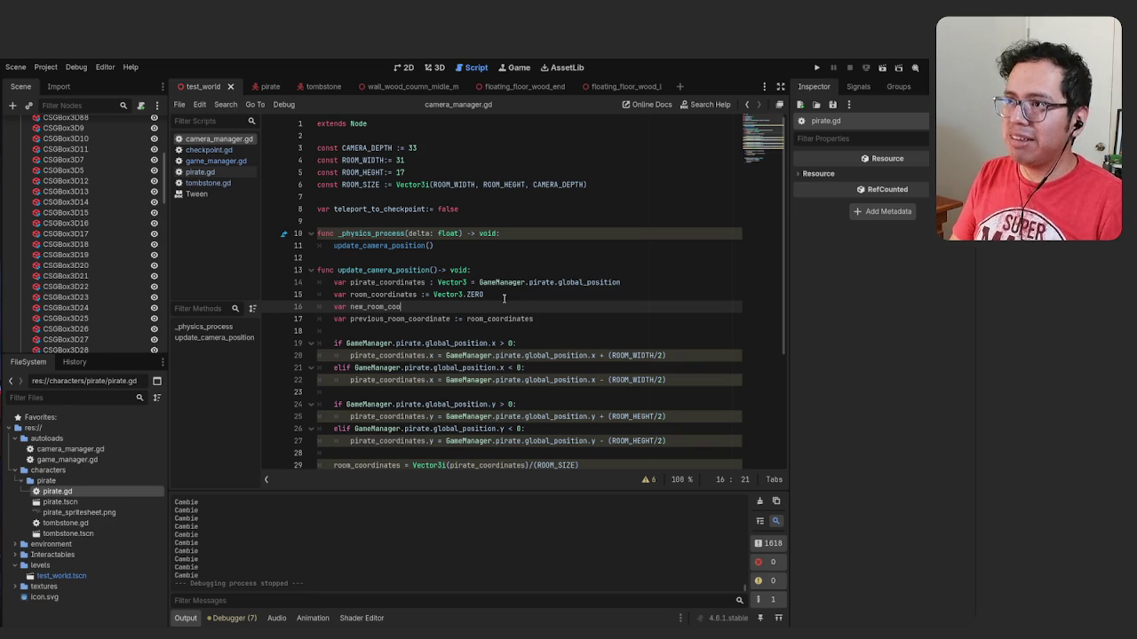
text(ate)
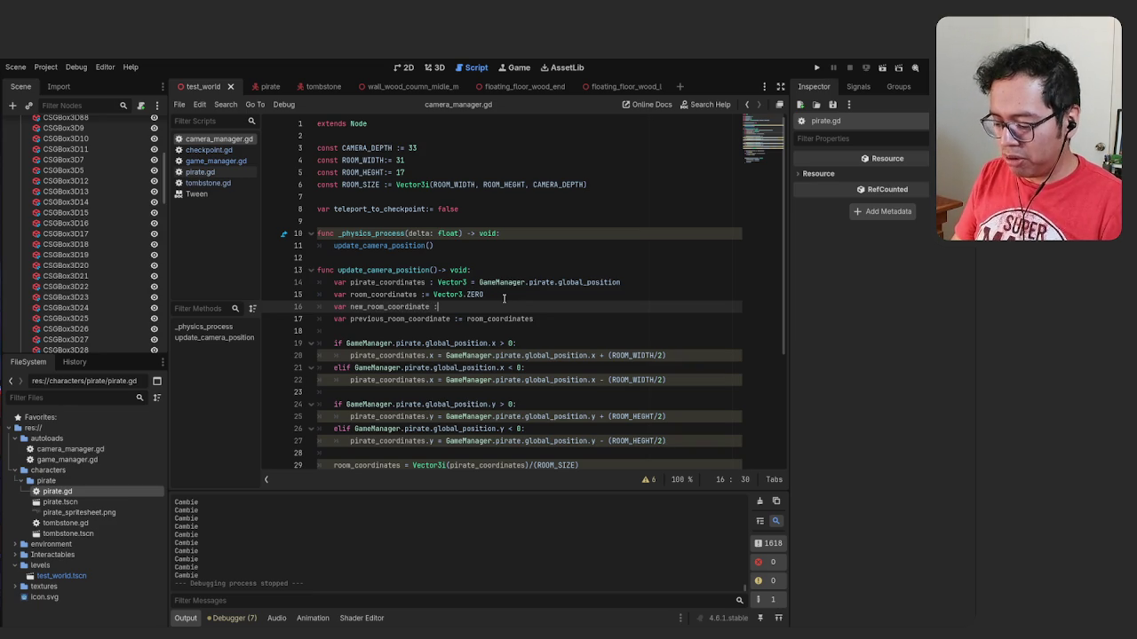
text( := V)
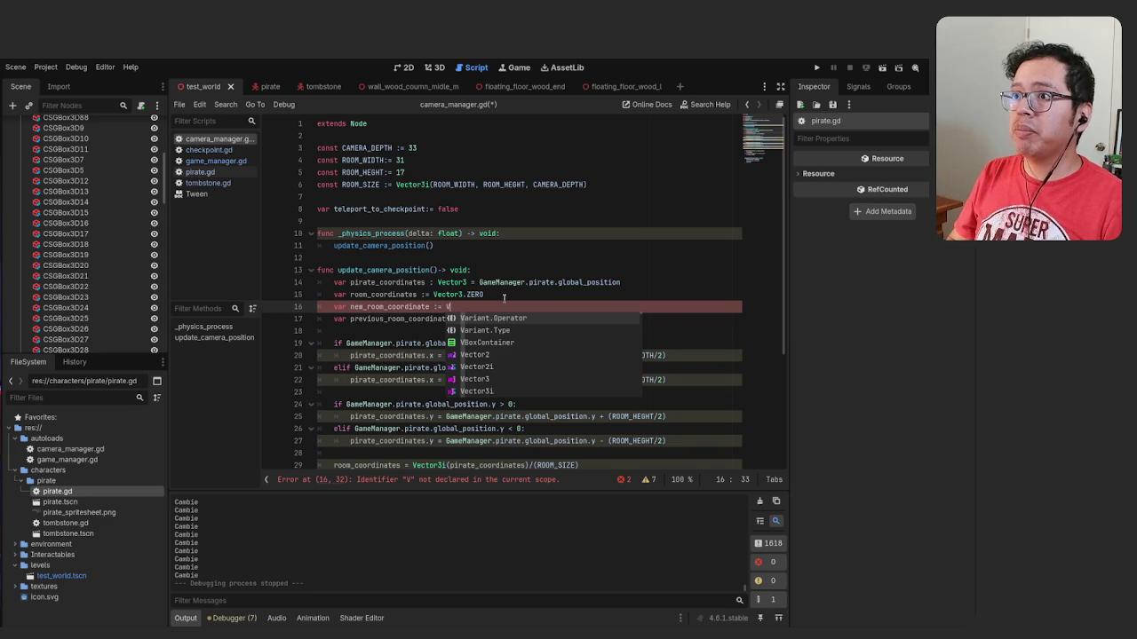
key(BackSpace)
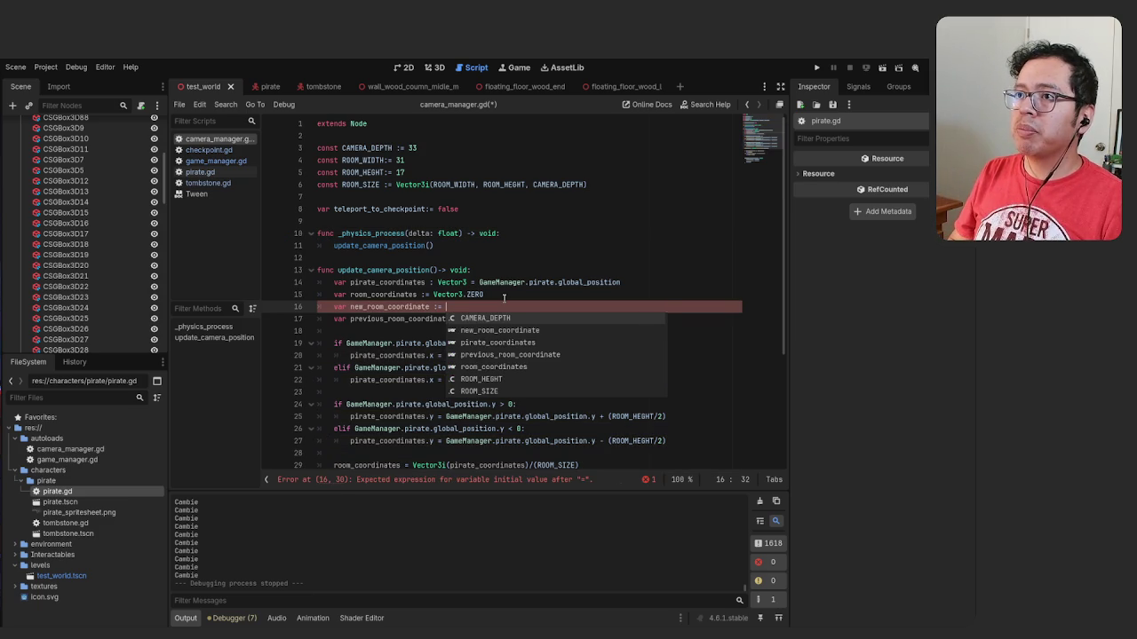
text(roo)
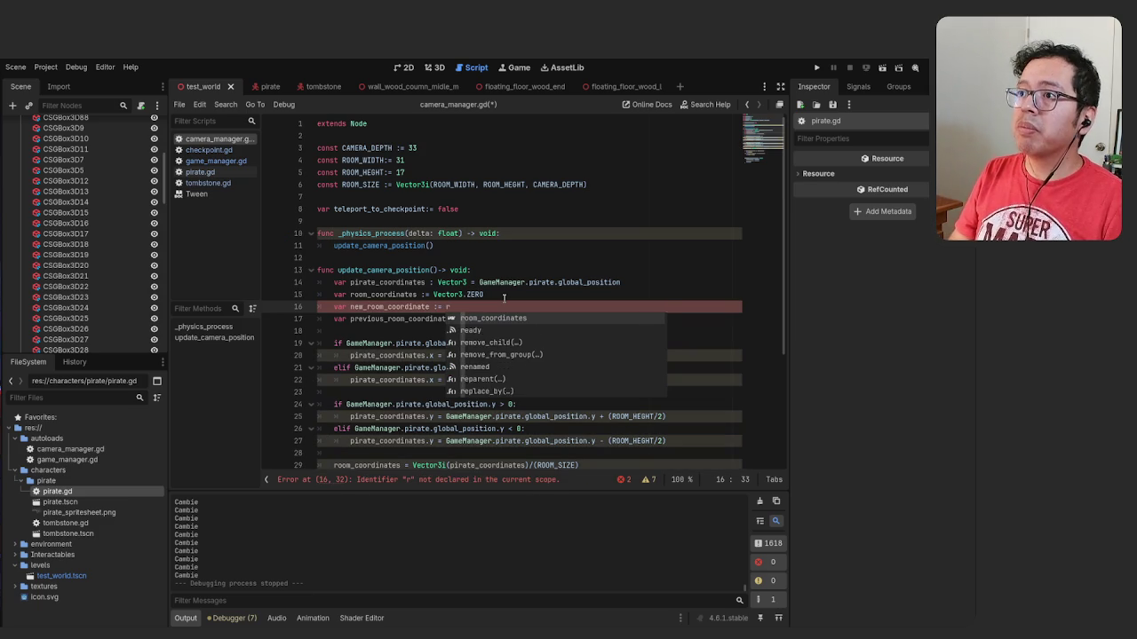
key(Return)
key(ctrl+s)
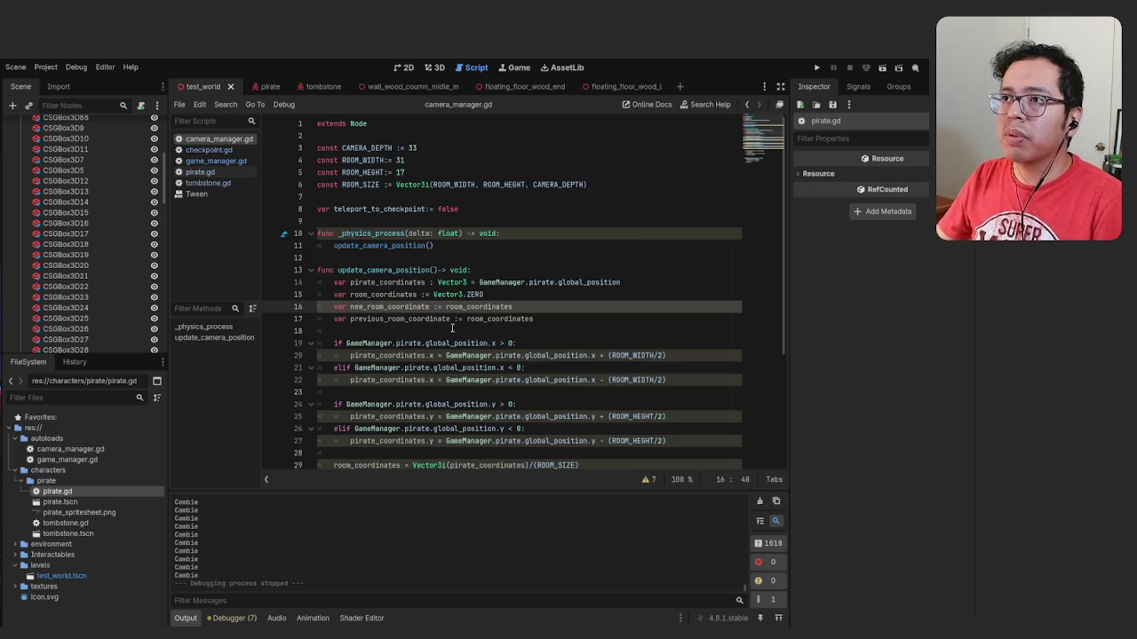
Select the new_room_coordinate name, then select room_coordinates in the line 33 comparison
double_click(390, 307)
key(ctrl+c)
scroll(371, 358, down, 4)
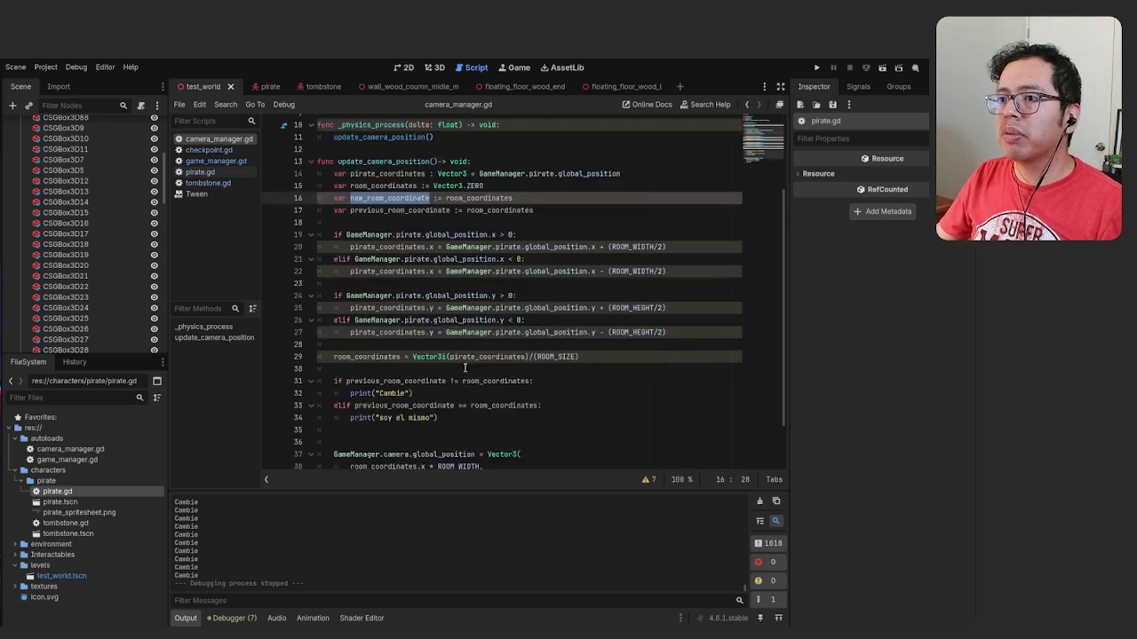
scroll(371, 358, up, 1)
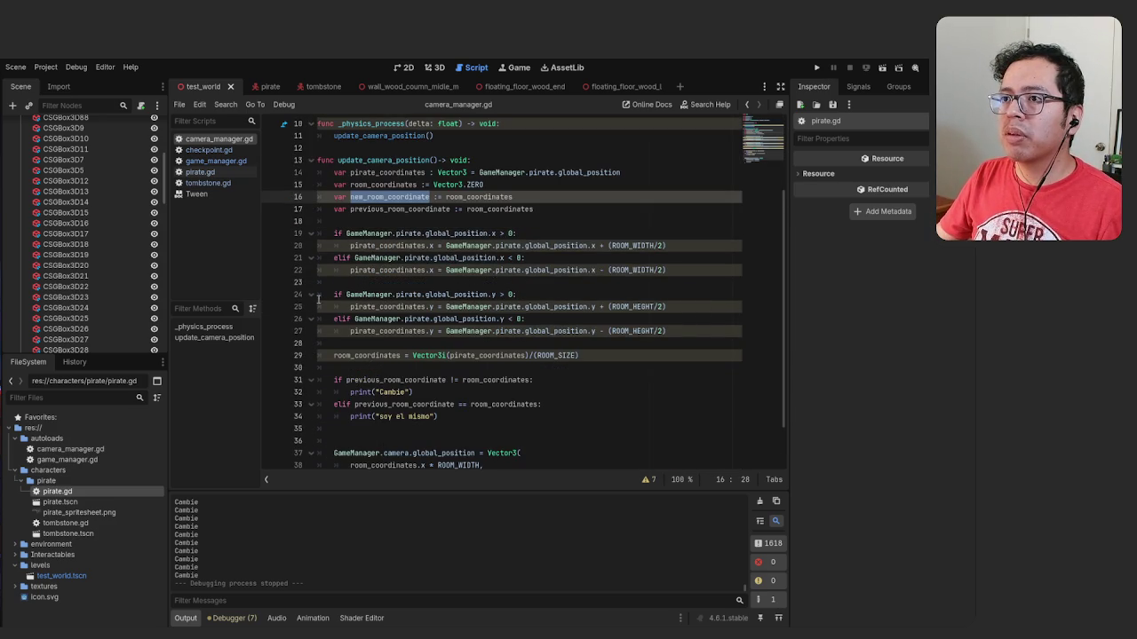
click(490, 379)
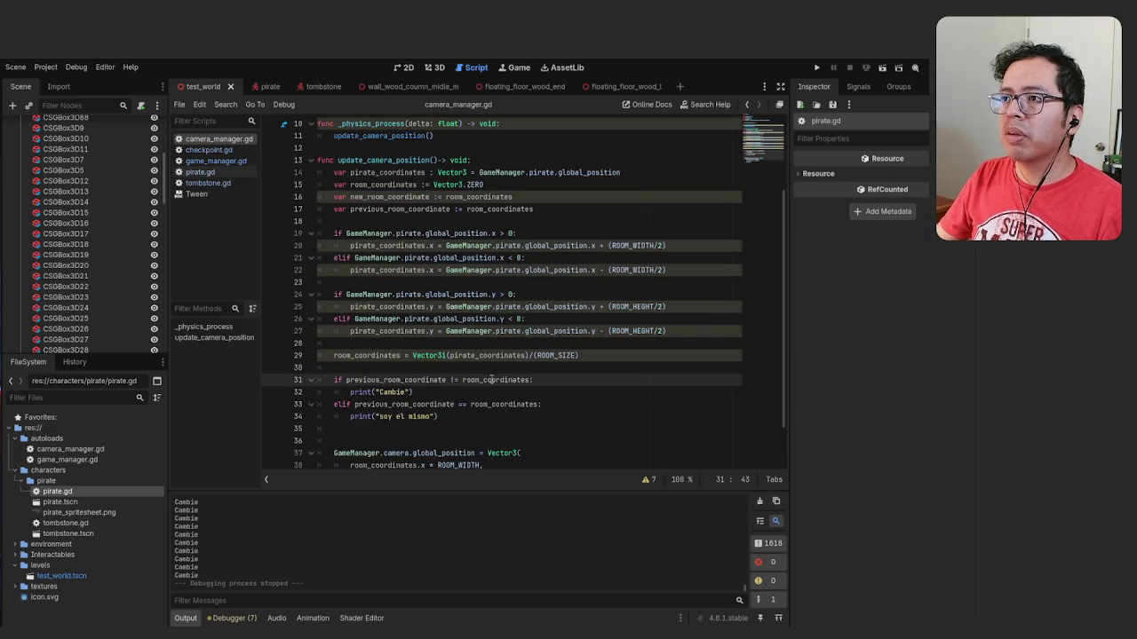
double_click(502, 404)
Paste new_room_coordinate over room_coordinates on line 33, save, and run the game
key(ctrl+v)
key(ctrl+s)
key(F5)
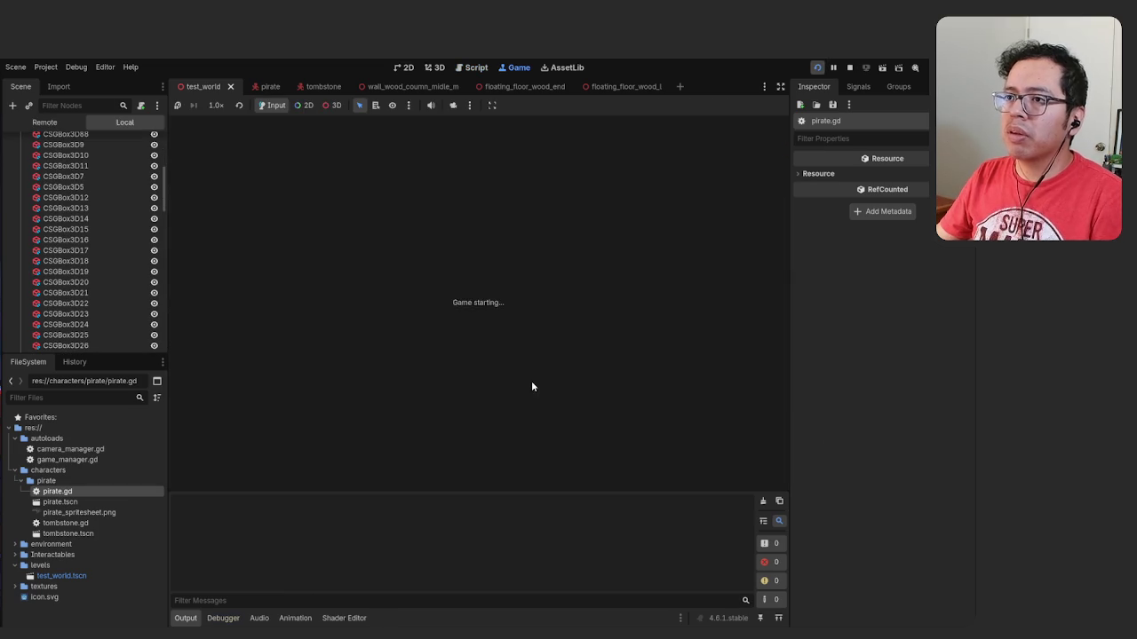
Walk and jump the pirate between rooms, then stop the game with F8
key(Left)
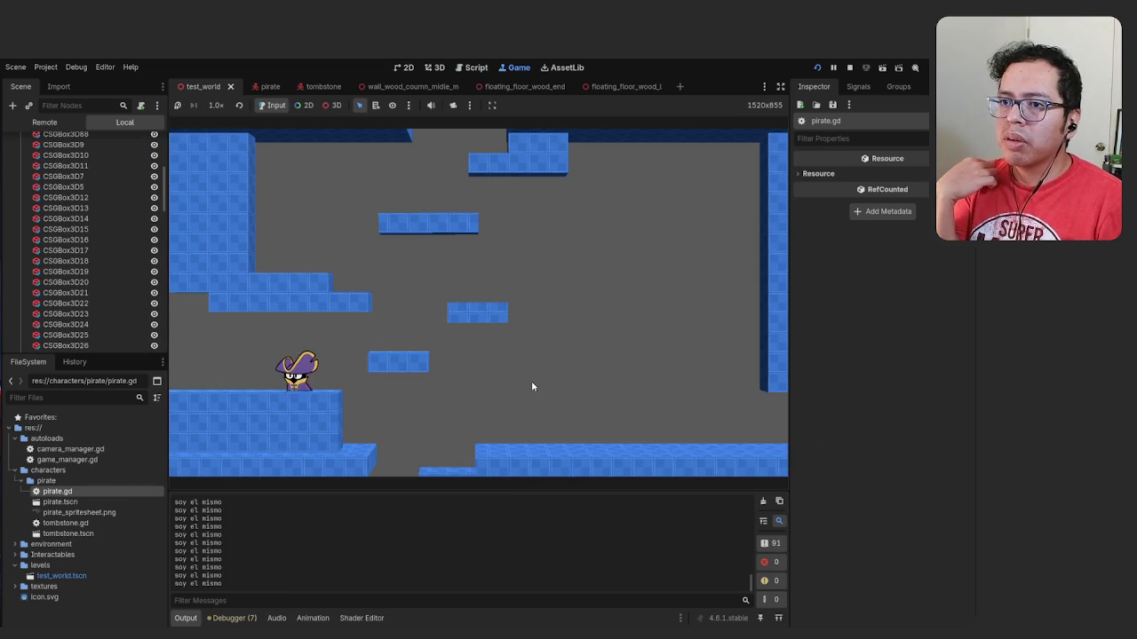
key(Right)
key(space)
key(space)
key(Left)
key(Right)
key(Left)
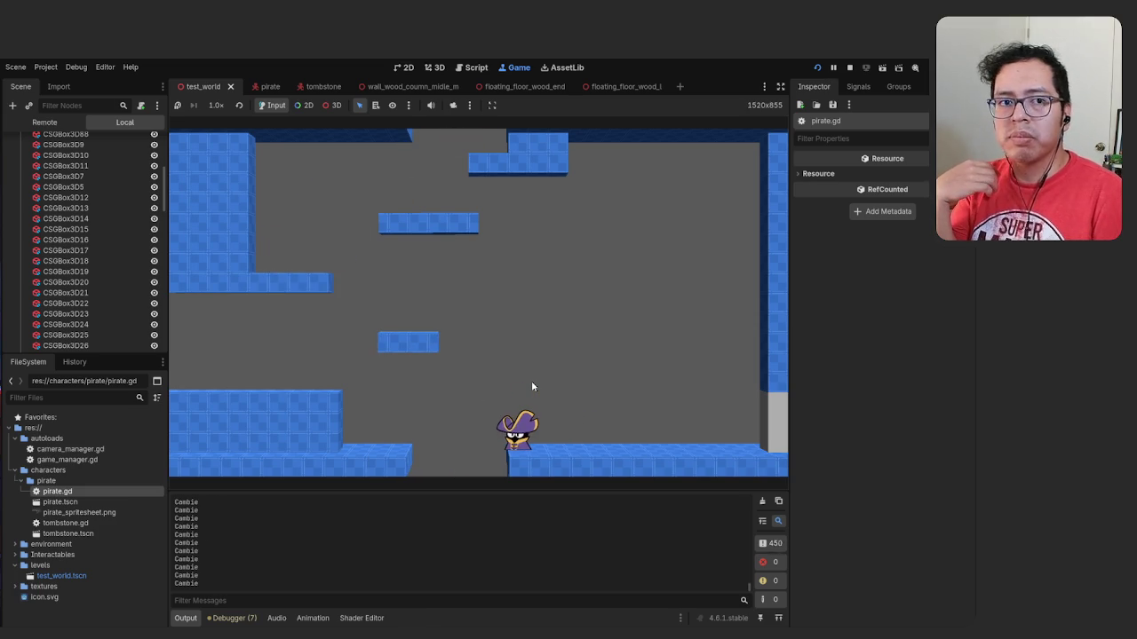
key(F8)
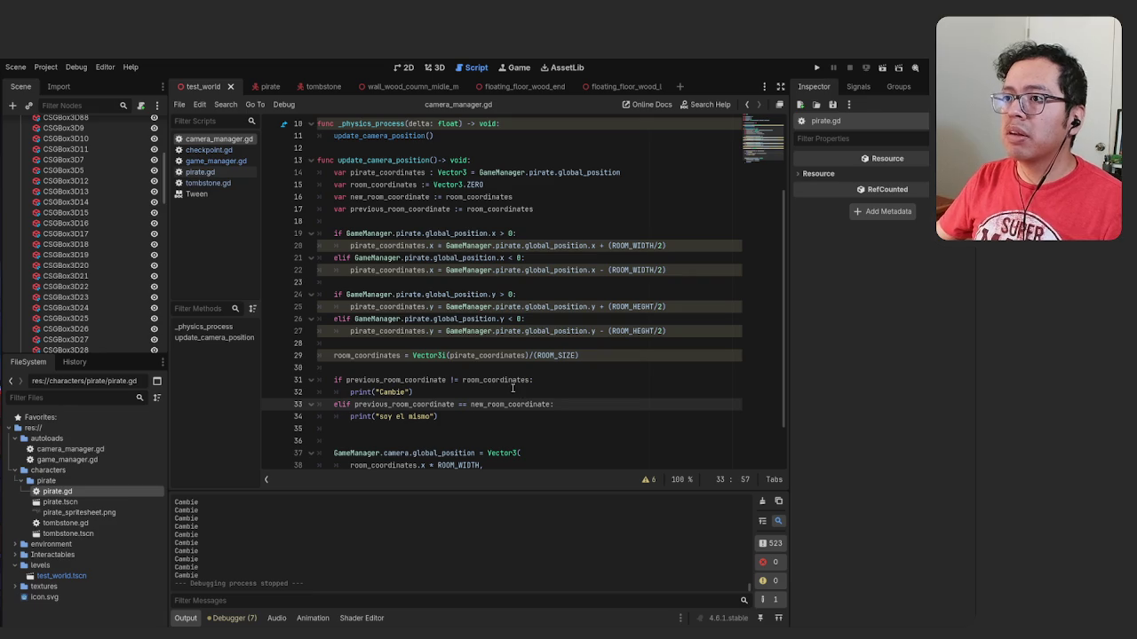
Add 'previous_room_coordinate = new_room_coordinate' below print("Cambie") and save the script
click(513, 391)
key(Return)
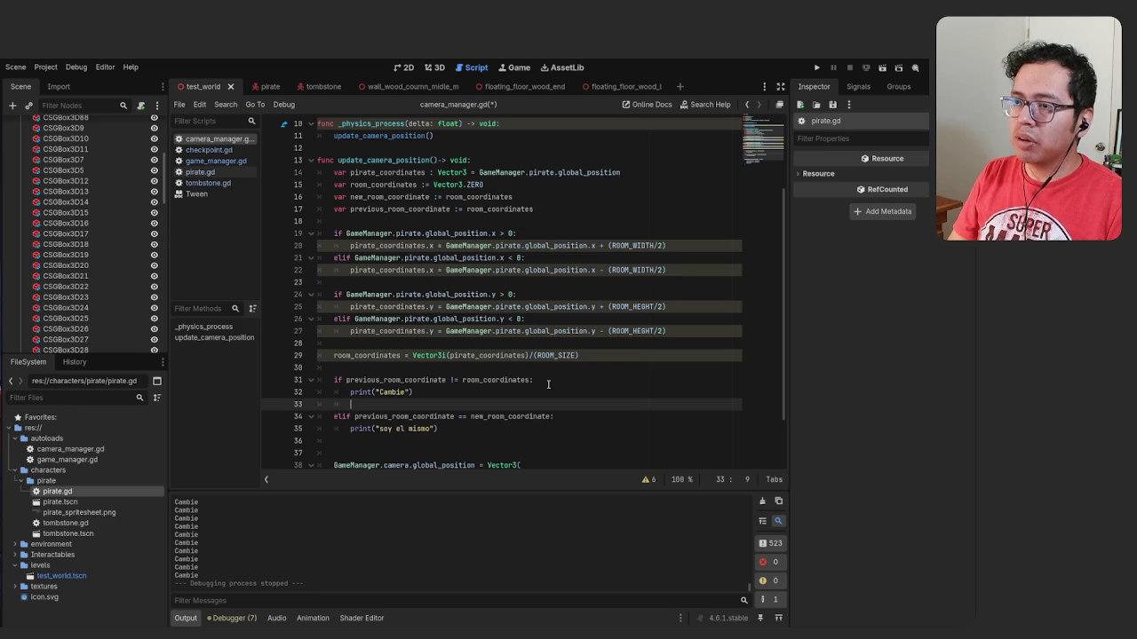
text(previo)
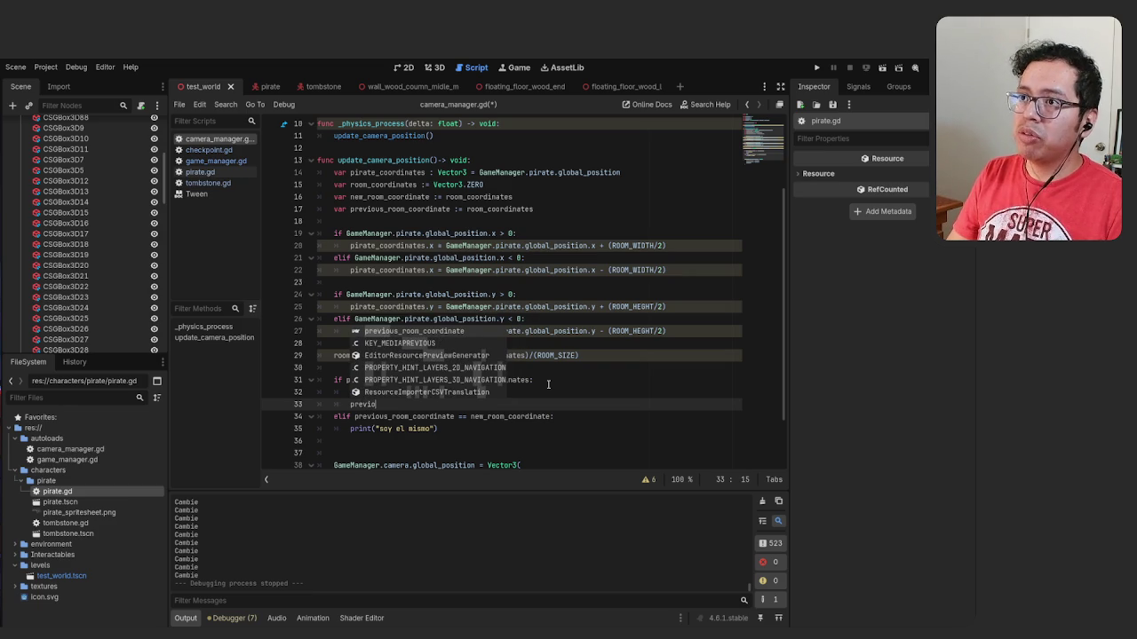
key(Return)
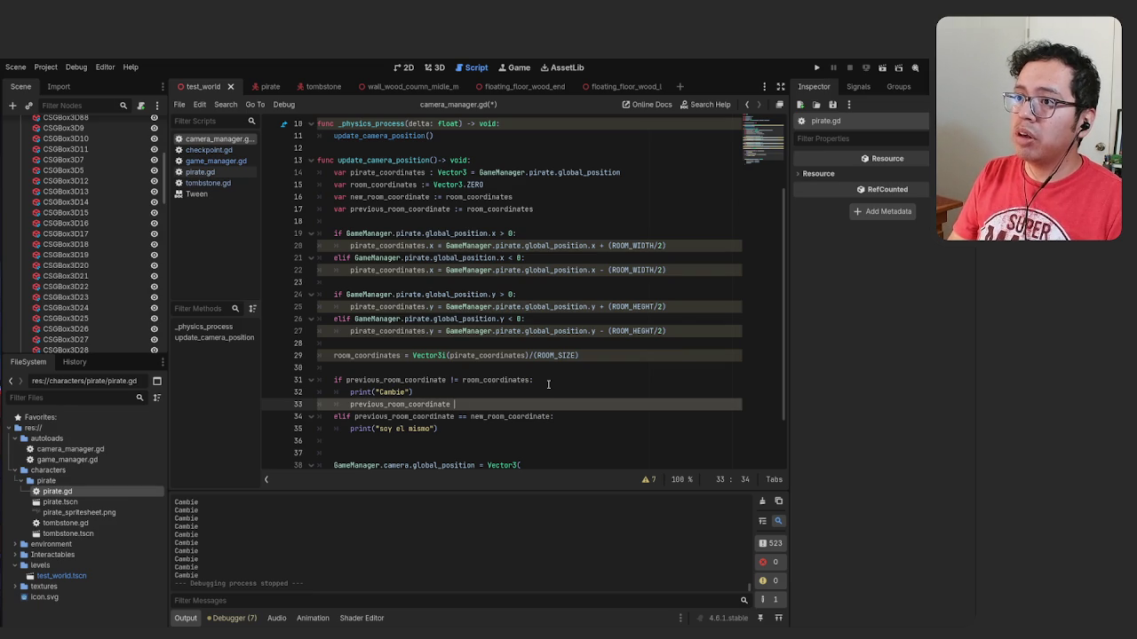
text(= )
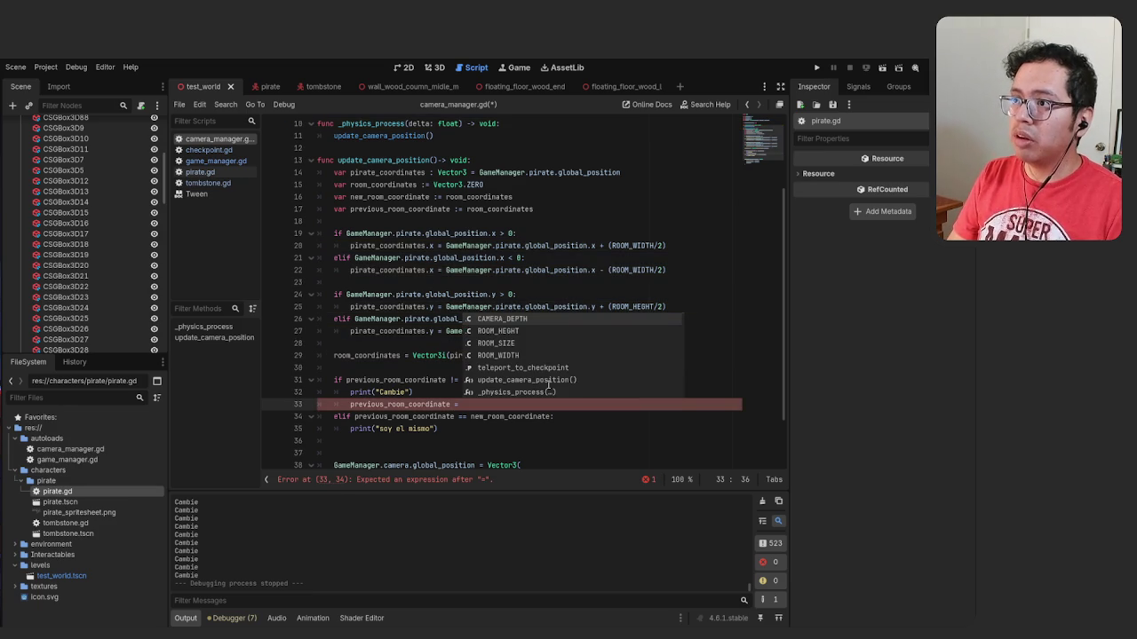
text(new_room_coordinate)
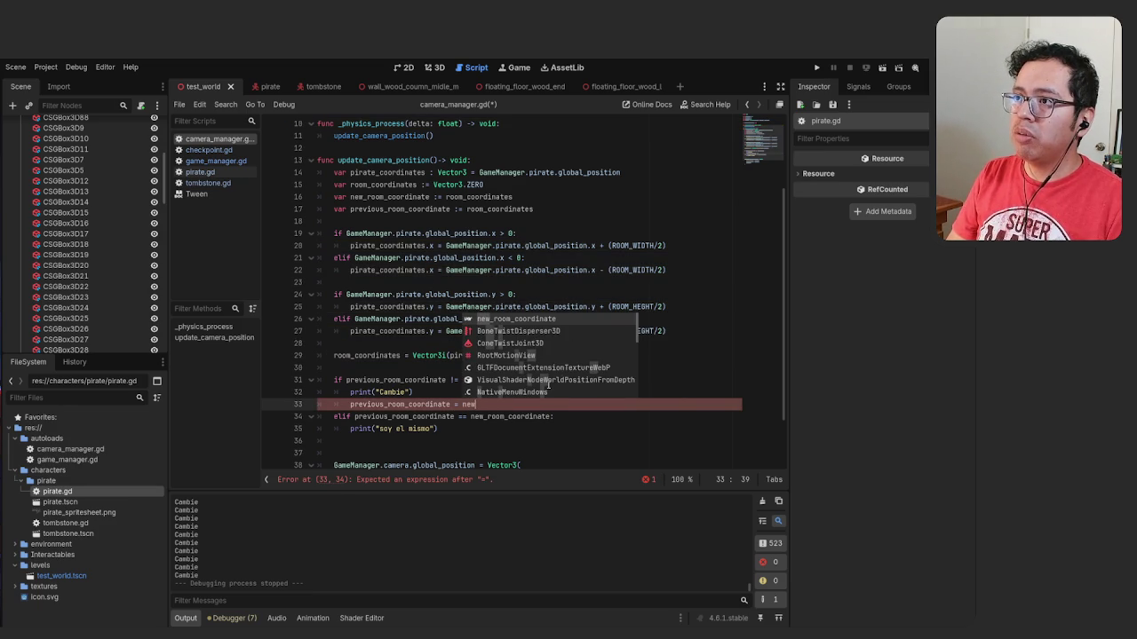
key(ctrl+s)
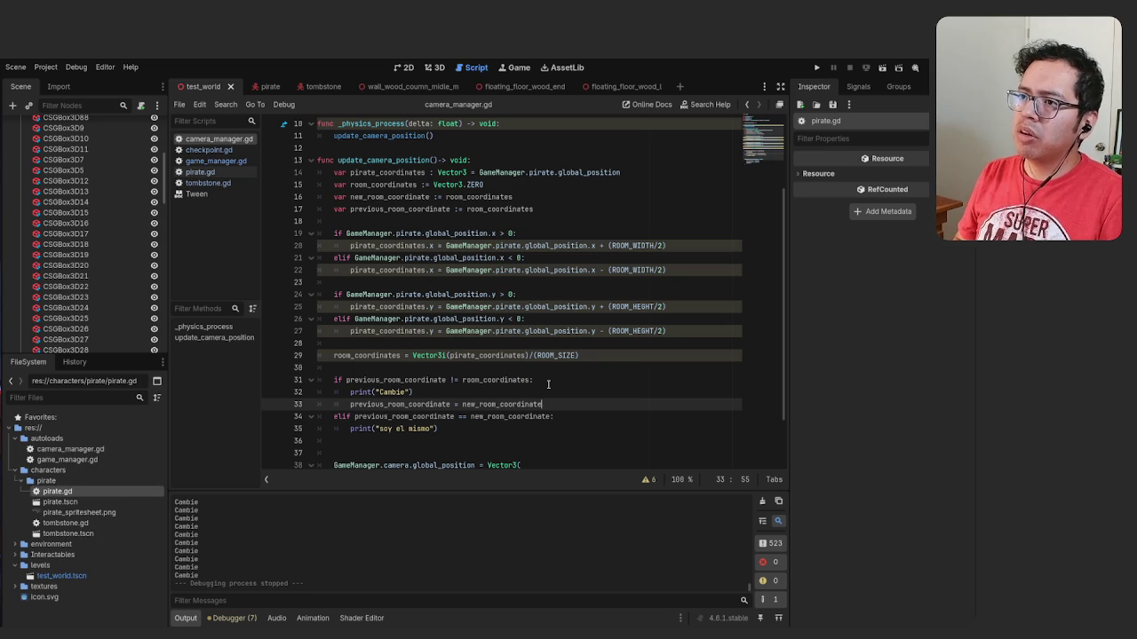
key(F5)
Walk and jump the pirate back and forth across room edges, then stop with F8
key(Left)
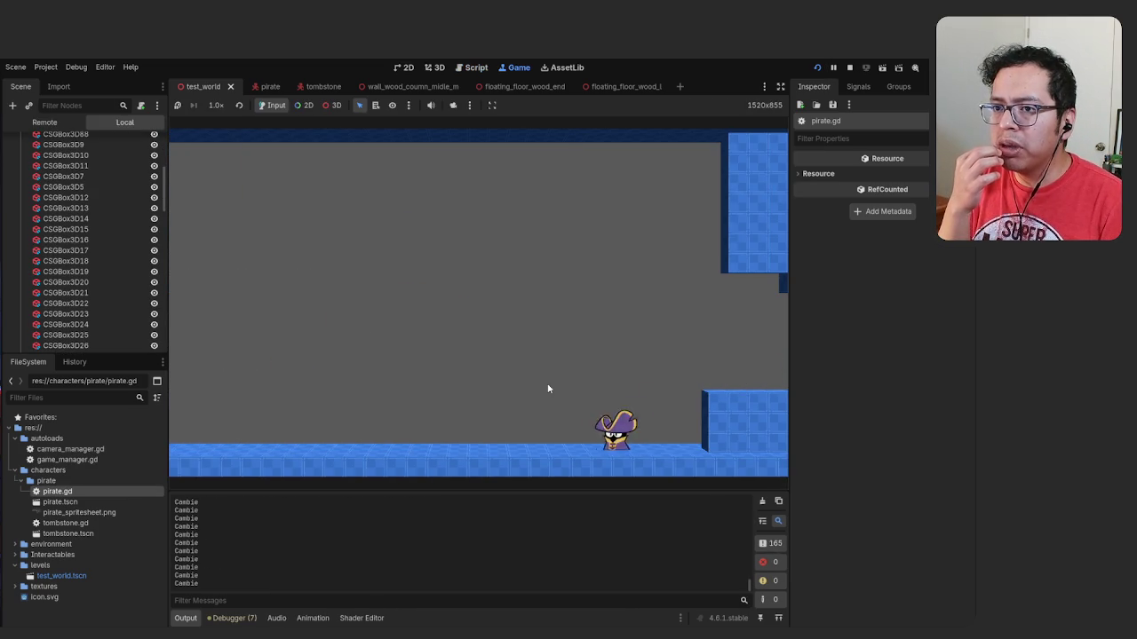
key(Right)
key(space)
key(Left)
key(Right)
key(Left)
key(Right)
key(space)
key(Left)
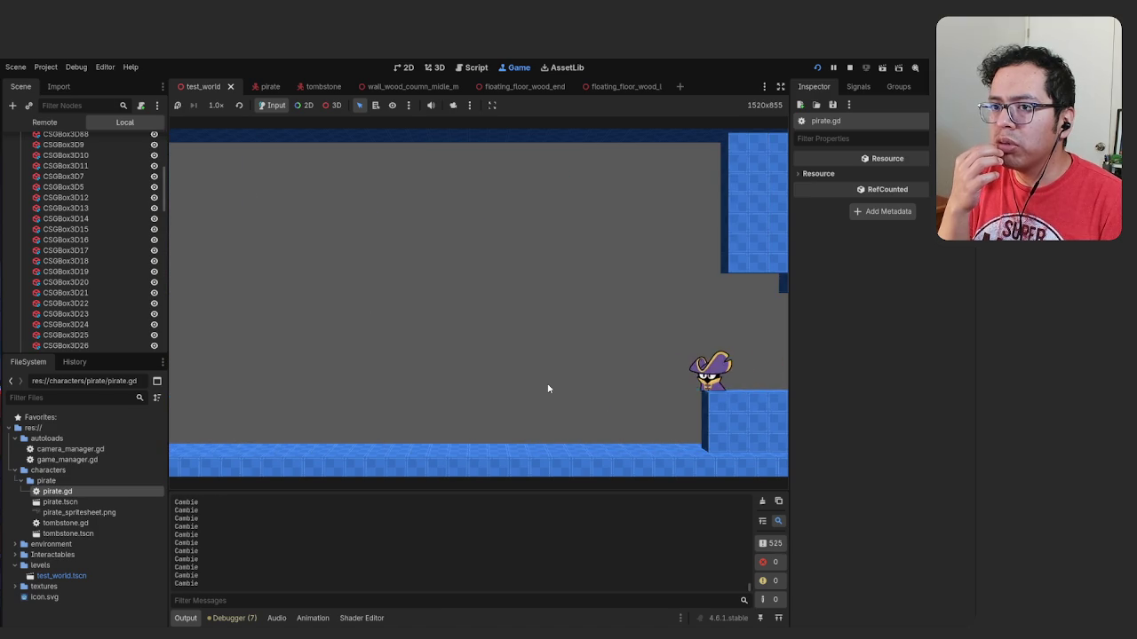
key(F8)
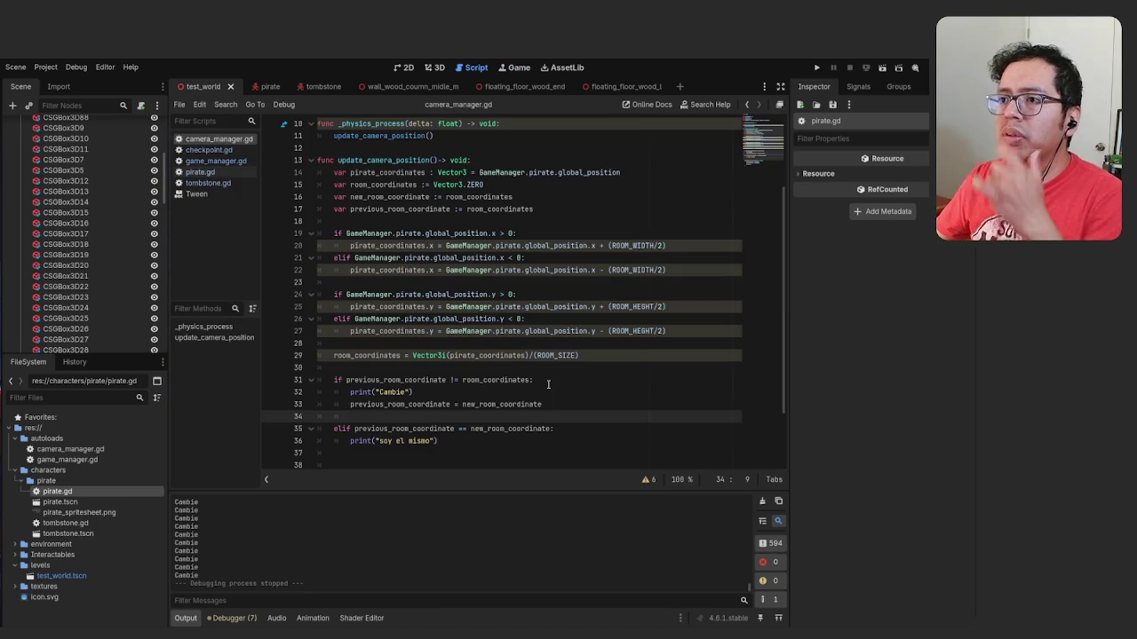
click(432, 404)
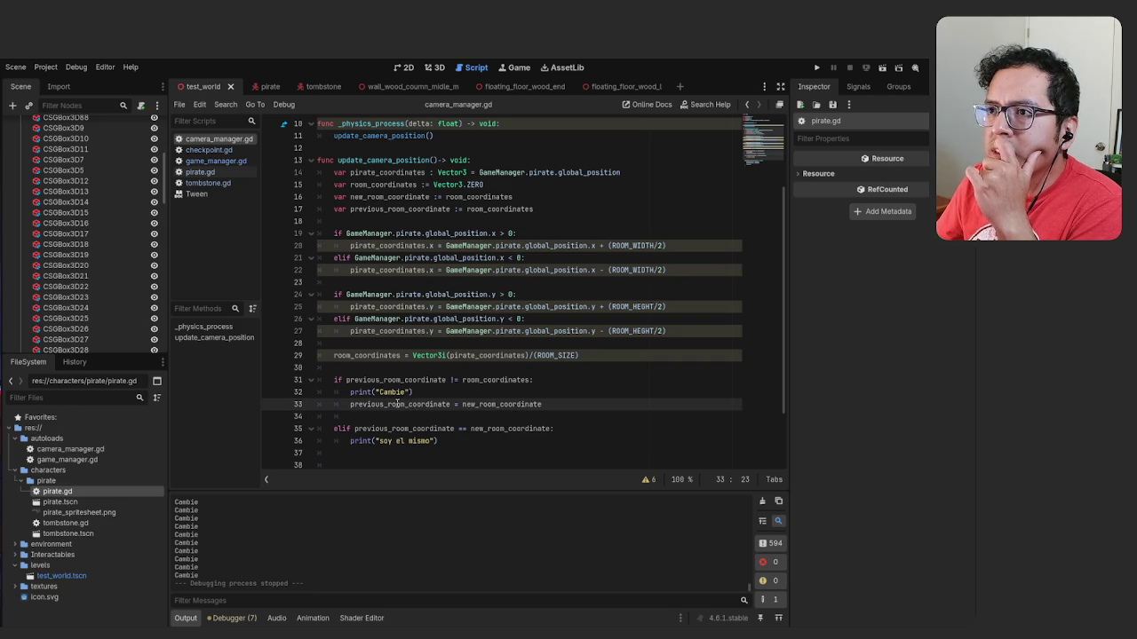
drag(414, 391, 350, 391)
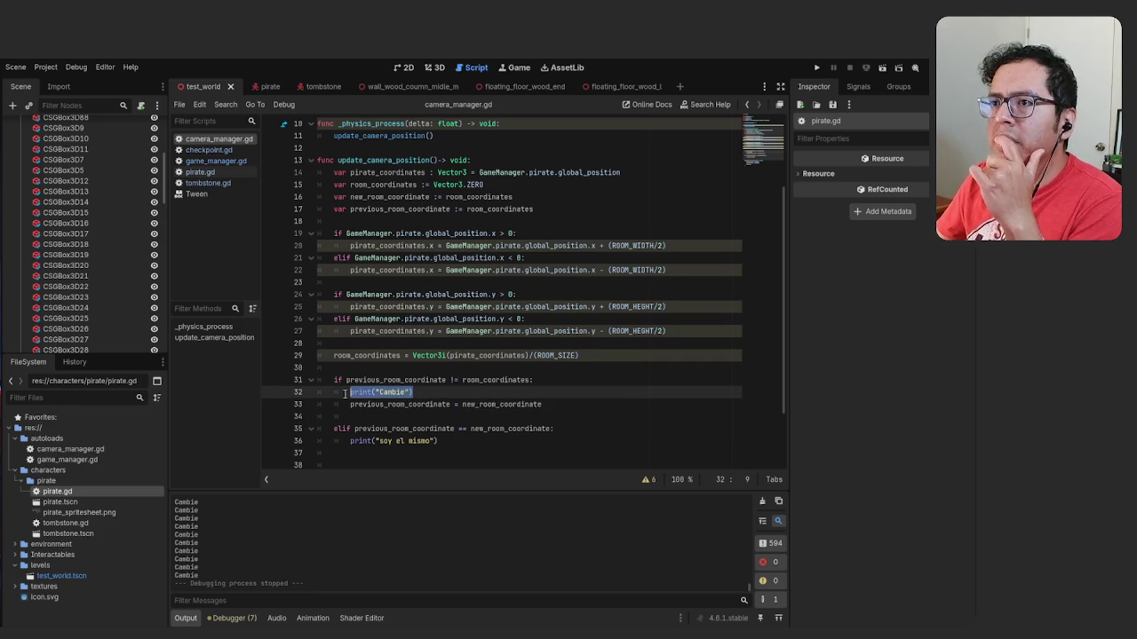
click(535, 379)
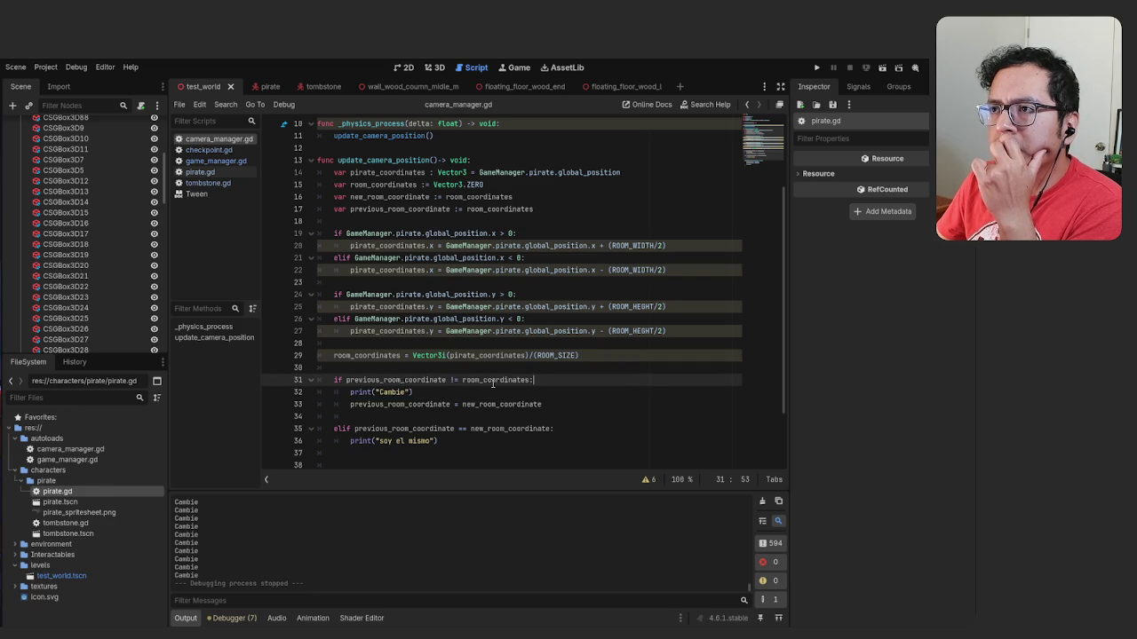
mouse_move(492, 383)
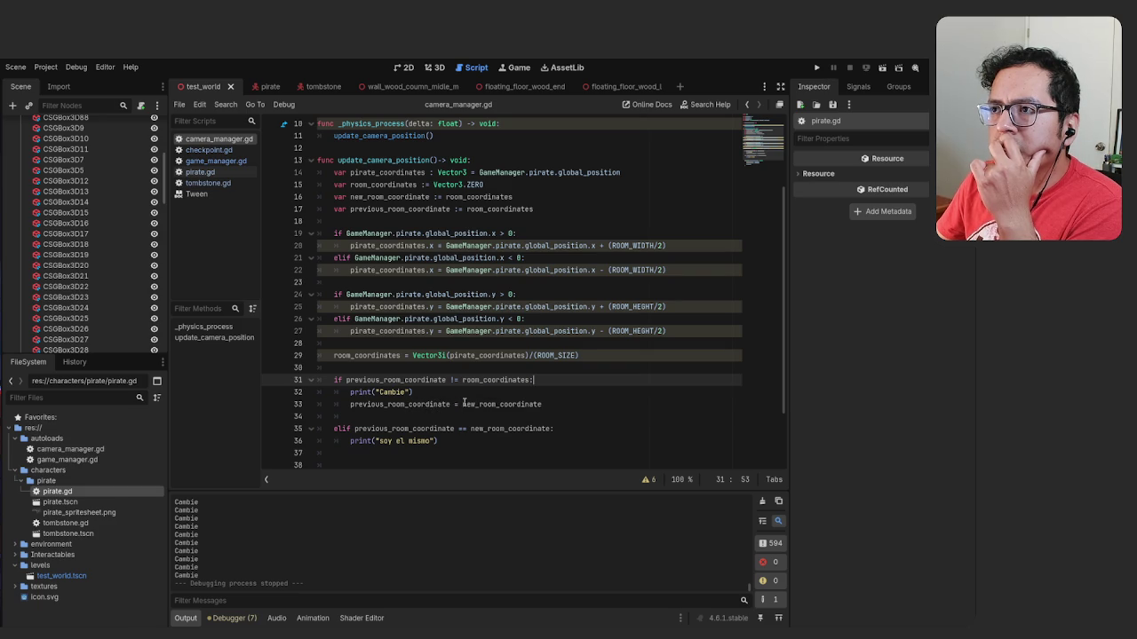
mouse_move(464, 402)
drag(462, 380, 530, 380)
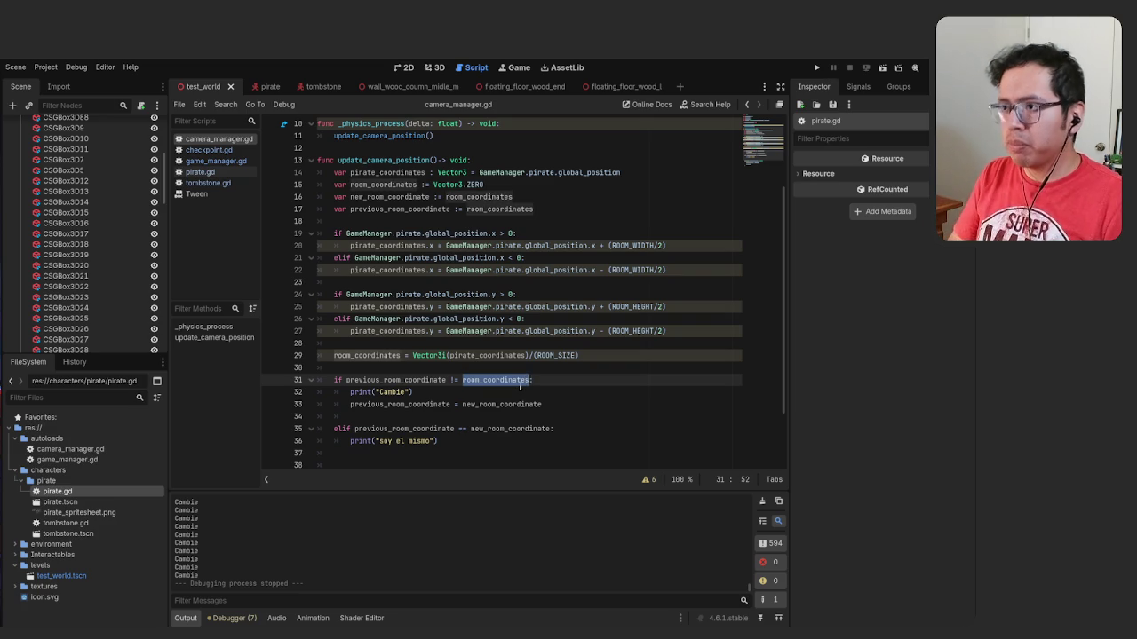
Make the line 31 condition use new_room_coordinate and save the script
text(ne)
key(Return)
key(Down)
key(Down)
key(End)
key(shift+Left)
key(shift+Left)
key(shift+Left)
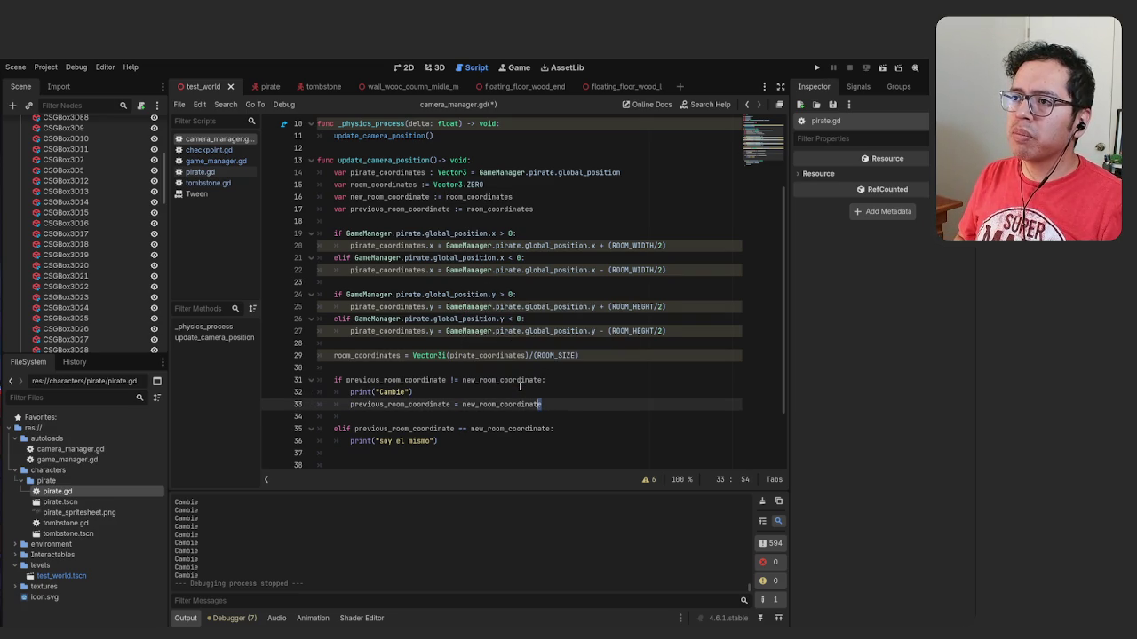
key(shift+Left)
key(shift+Left)
key(shift+Left)
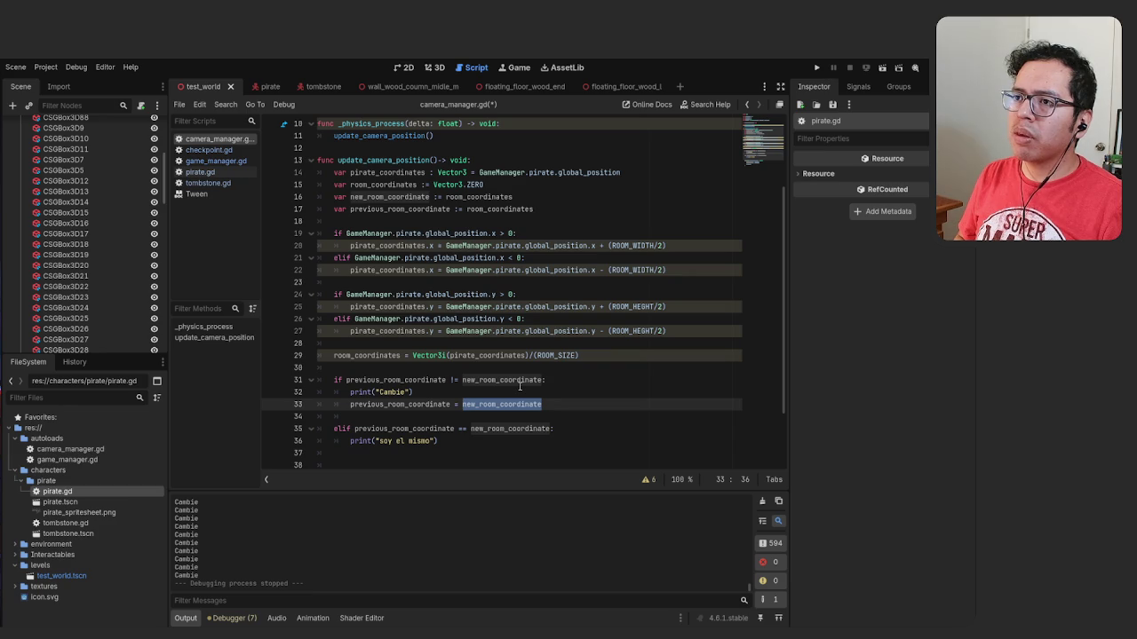
key(shift+Left)
key(shift+Left)
key(shift+Left)
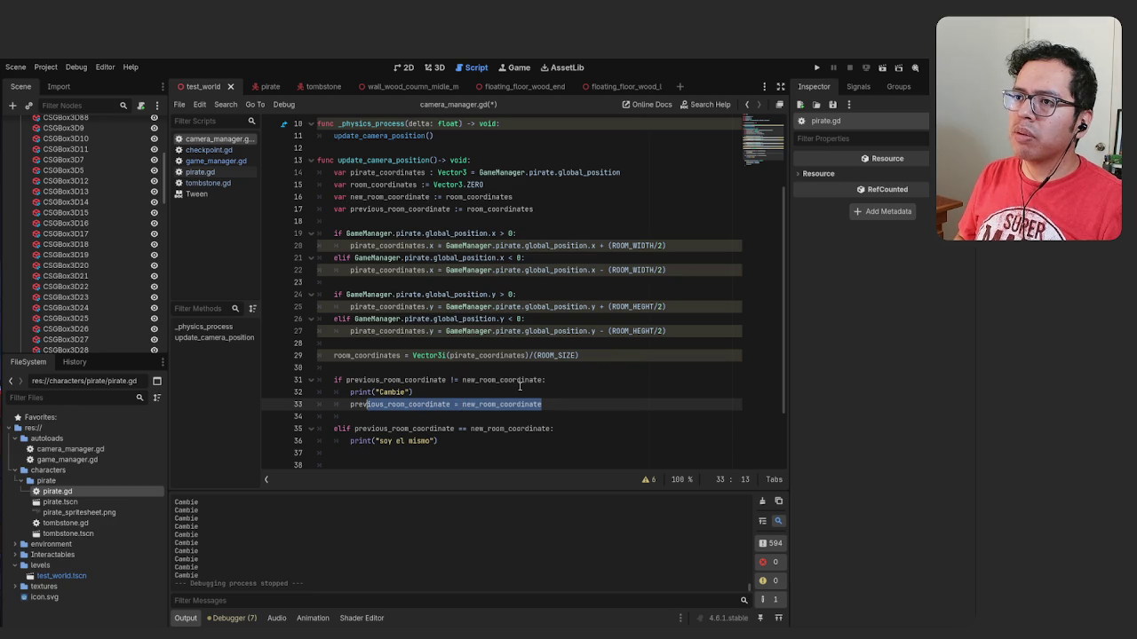
key(shift+Left)
key(ctrl+z)
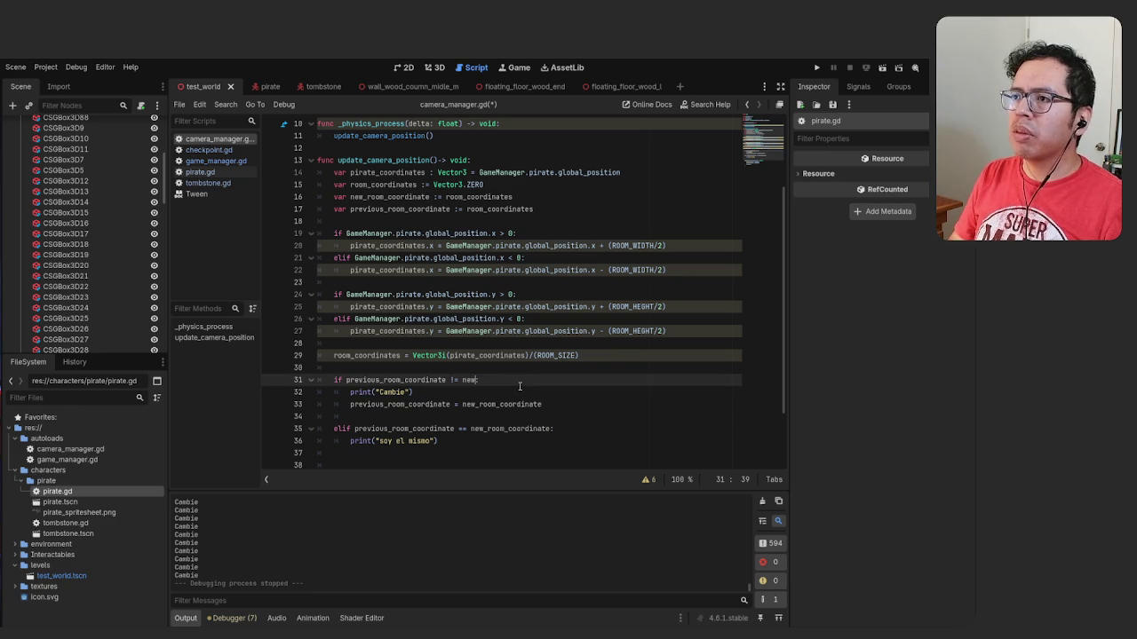
key(ctrl+s)
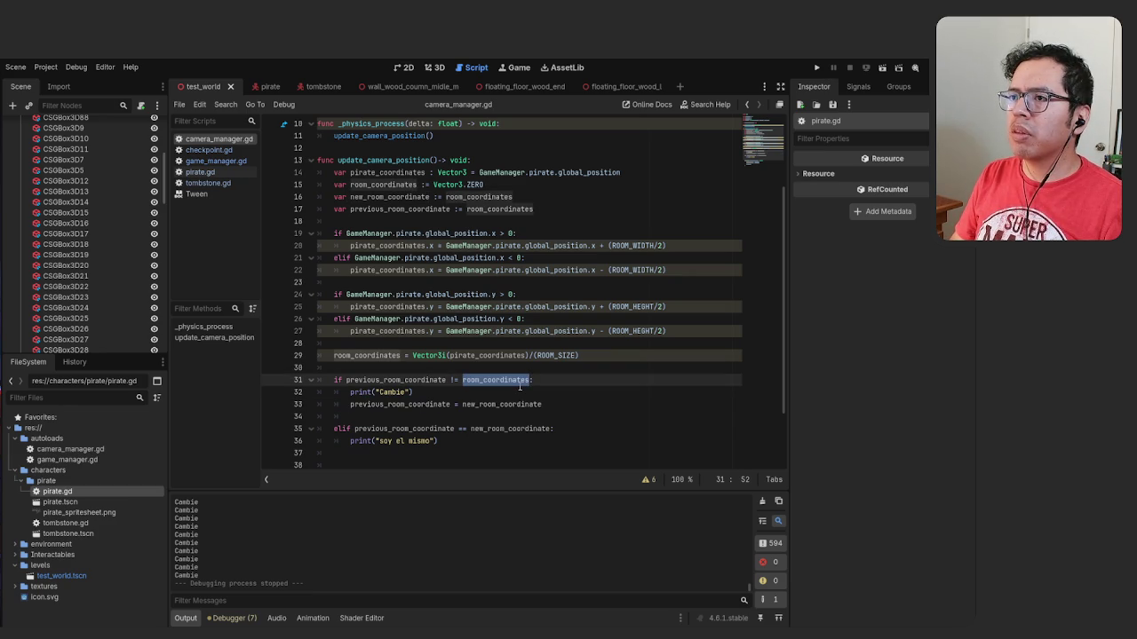
key(ctrl+y)
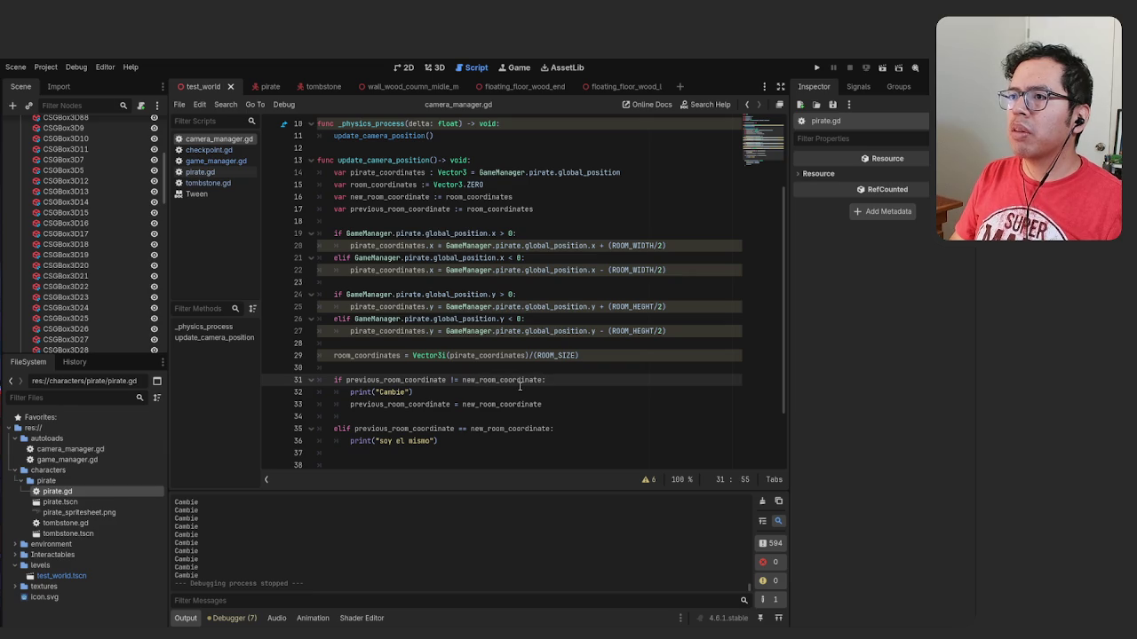
Remove the 'previous_room_coordinate = new_room_coordinate' assignment from line 33
key(Down)
key(Down)
key(shift+Left)
key(shift+Left)
key(shift+Left)
key(shift+Left)
key(shift+Left)
key(shift+Left)
key(ctrl+s)
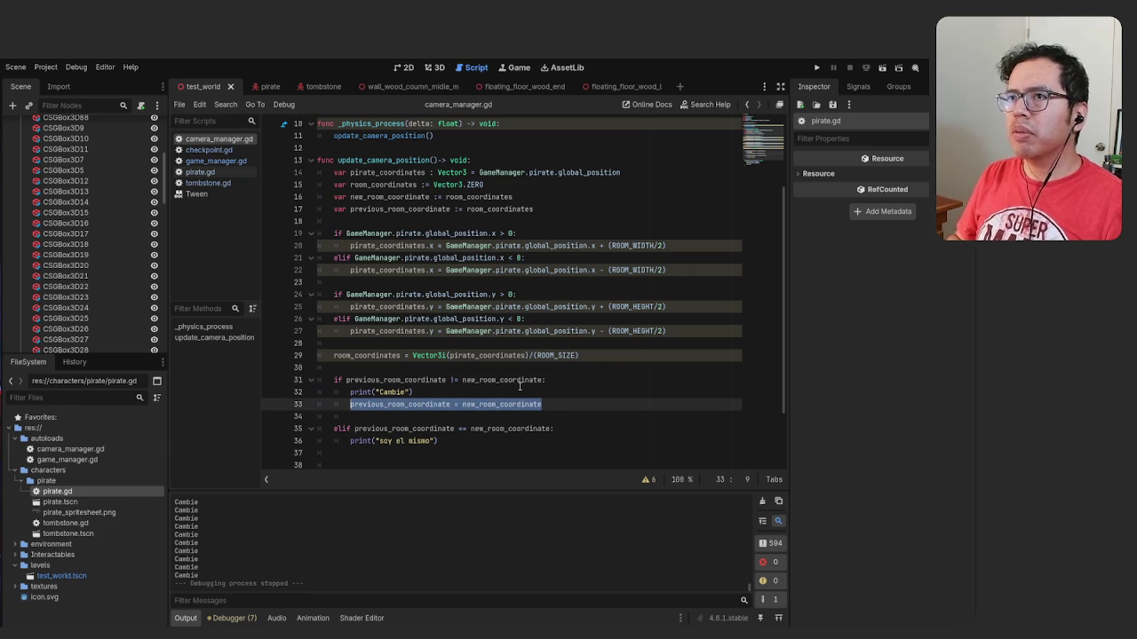
scroll(467, 305, up, 1)
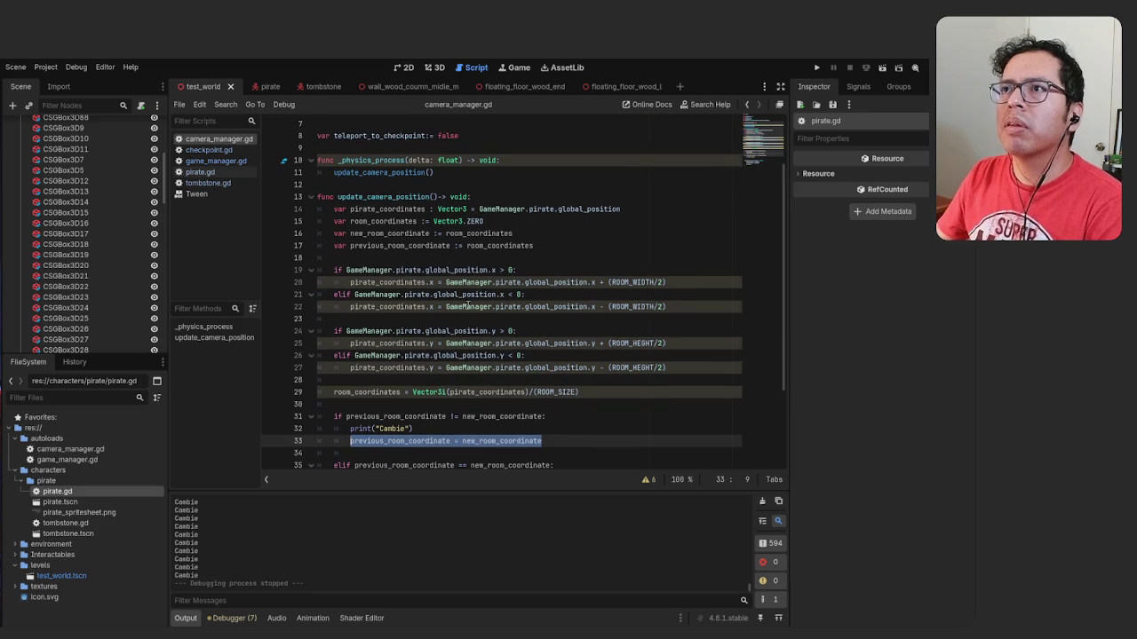
scroll(467, 305, down, 1)
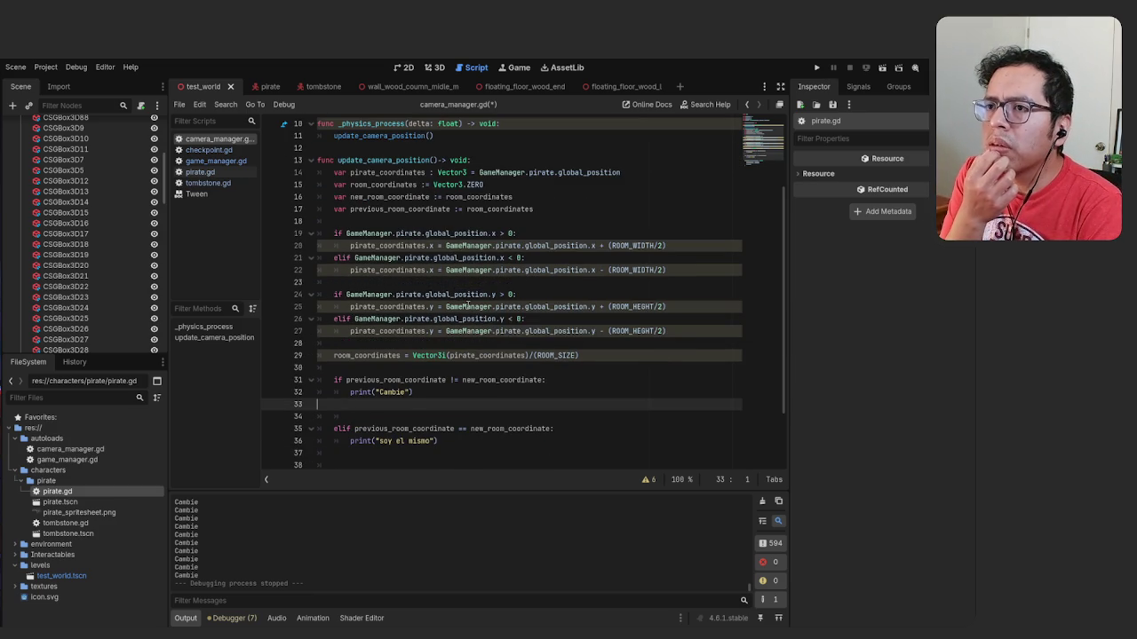
key(ctrl+z)
Save camera_manager.gd, run the game, walk and jump the pirate, then stop it
key(ctrl+s)
key(F5)
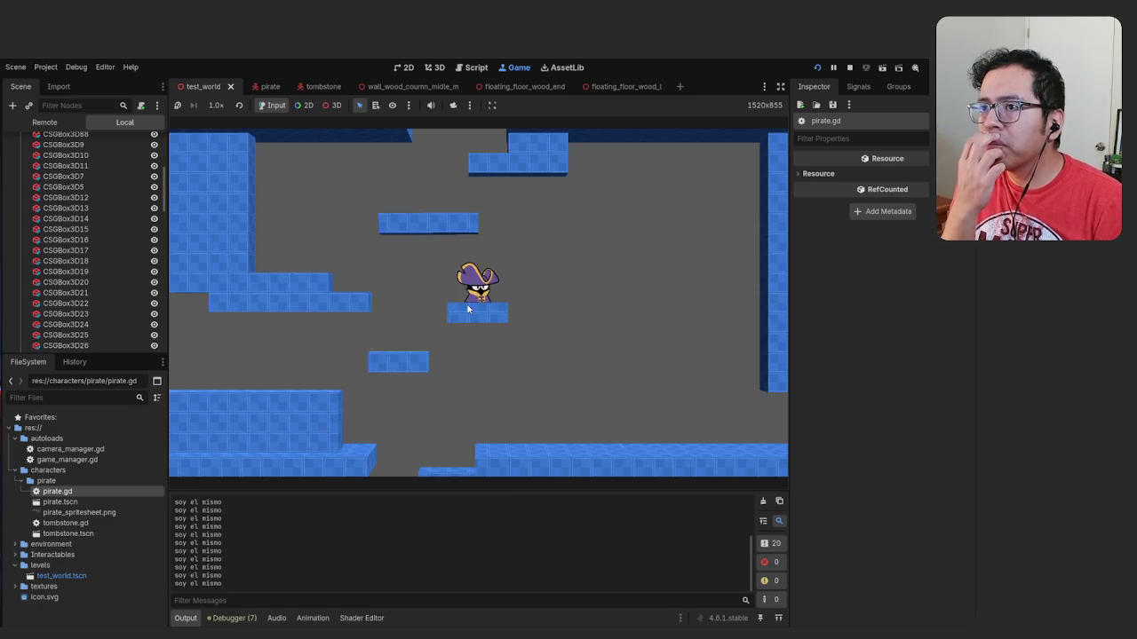
key(Left)
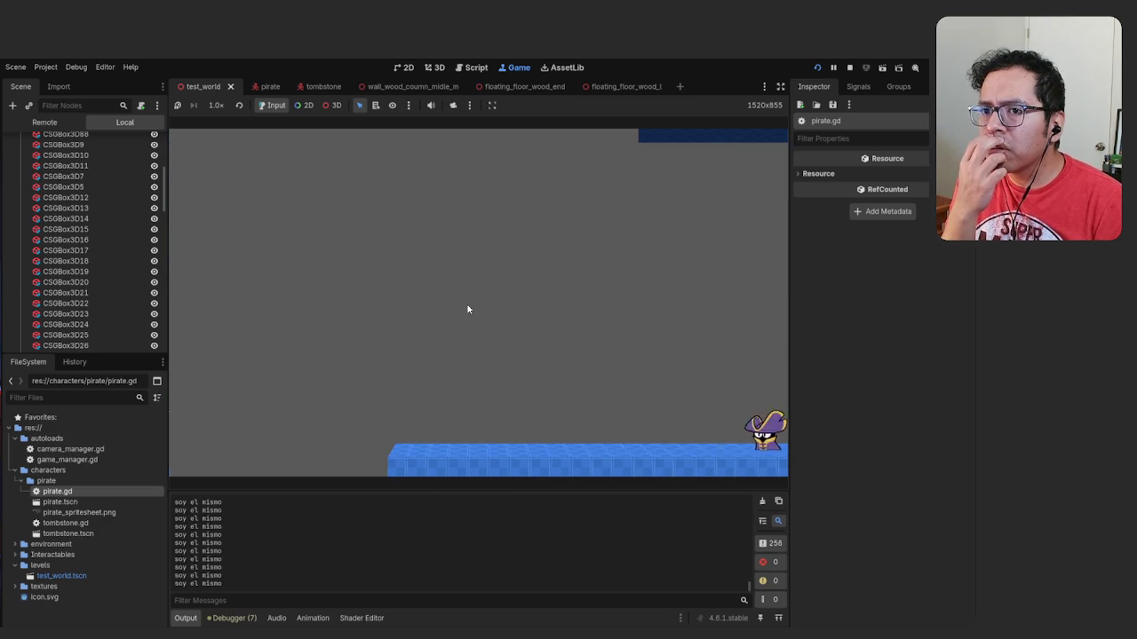
key(Right)
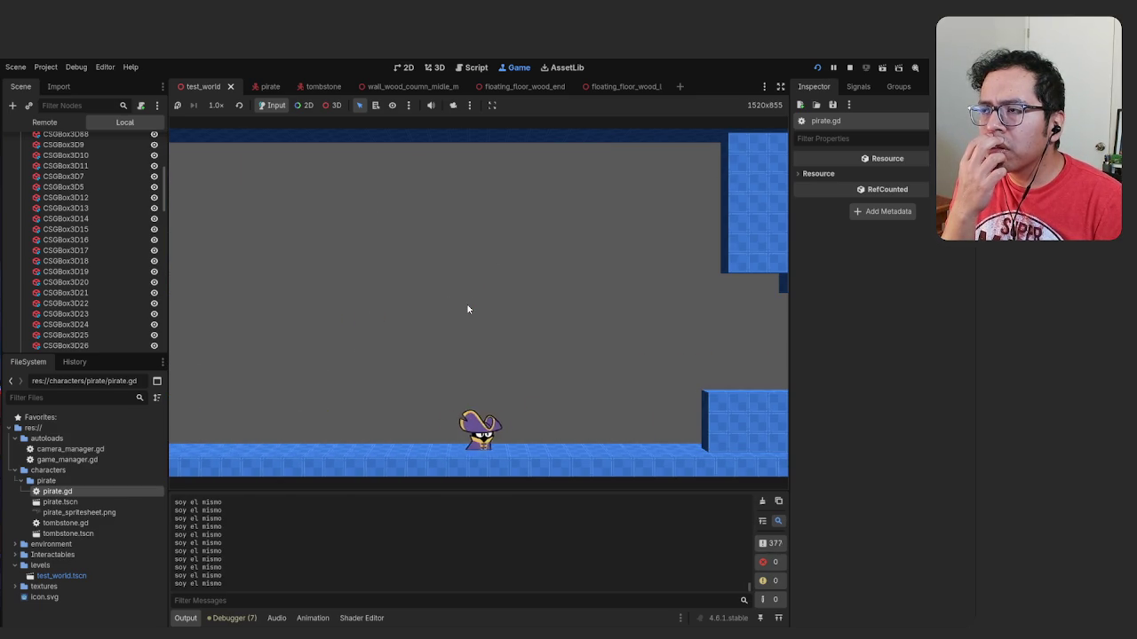
key(space)
key(F8)
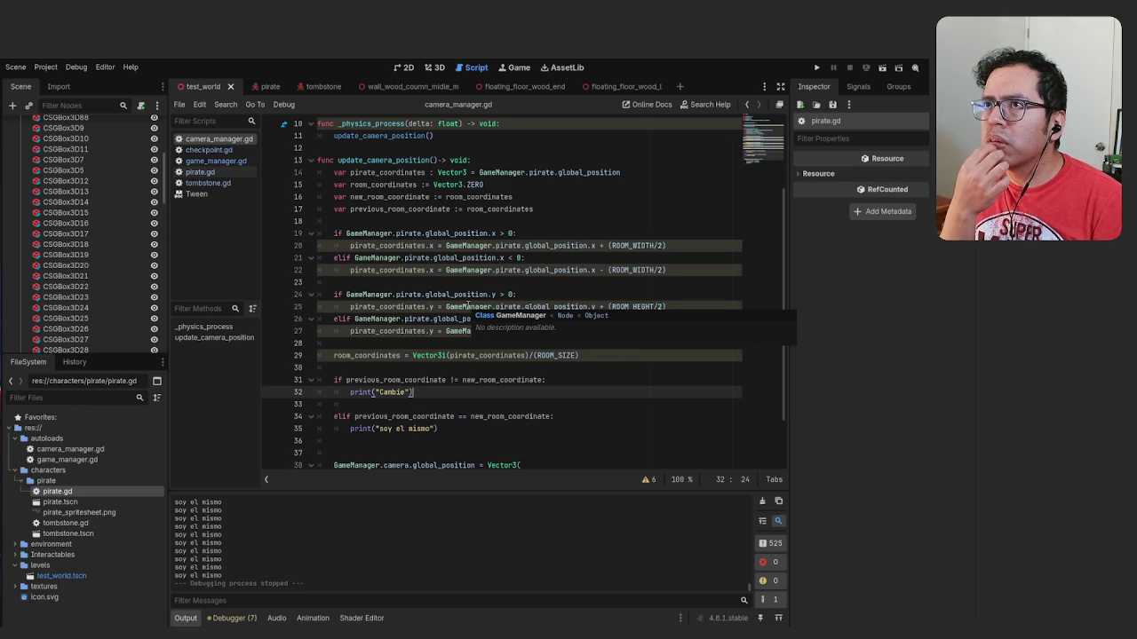
Print room_coordinates instead of "Cambie" on line 32, then test-run the game briefly
key(shift+Left)
key(shift+Left)
key(shift+Left)
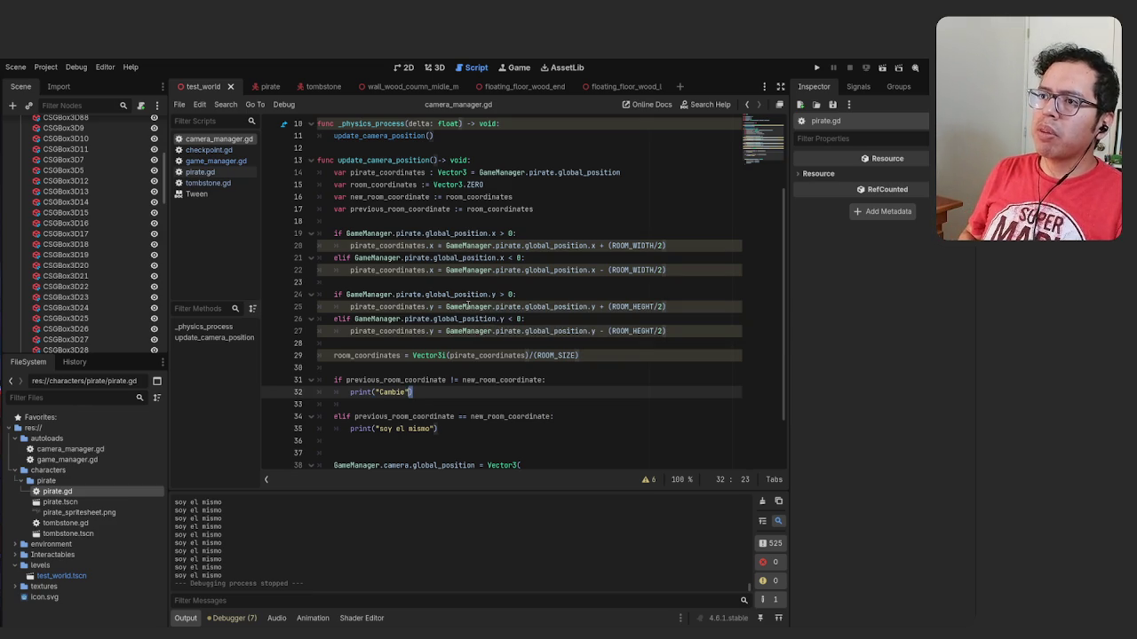
text(room)
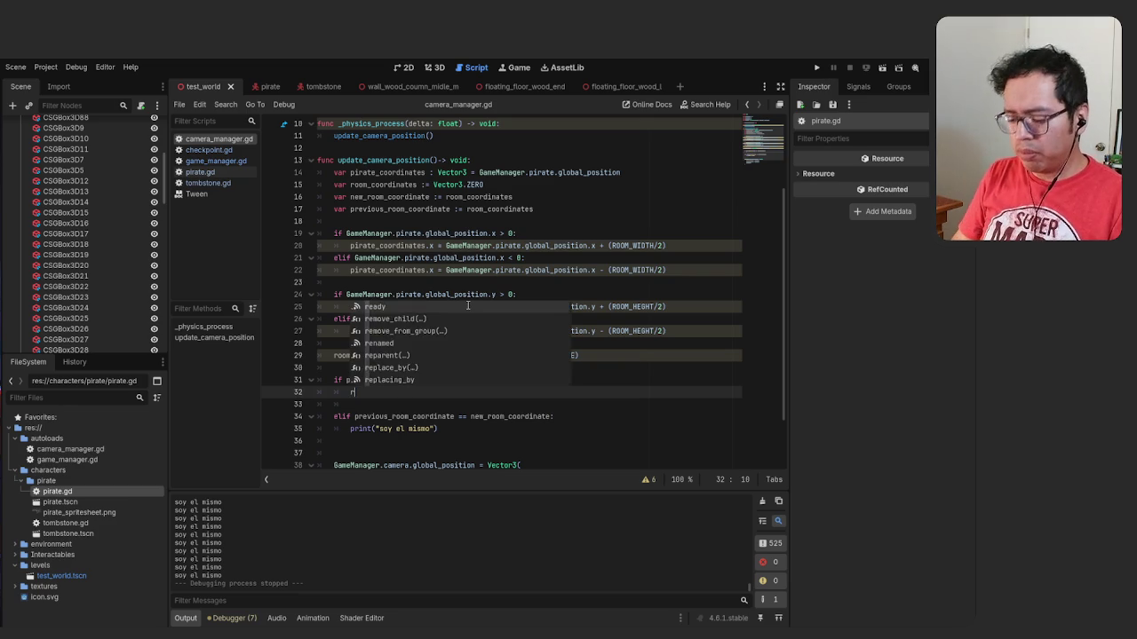
key(ctrl+z)
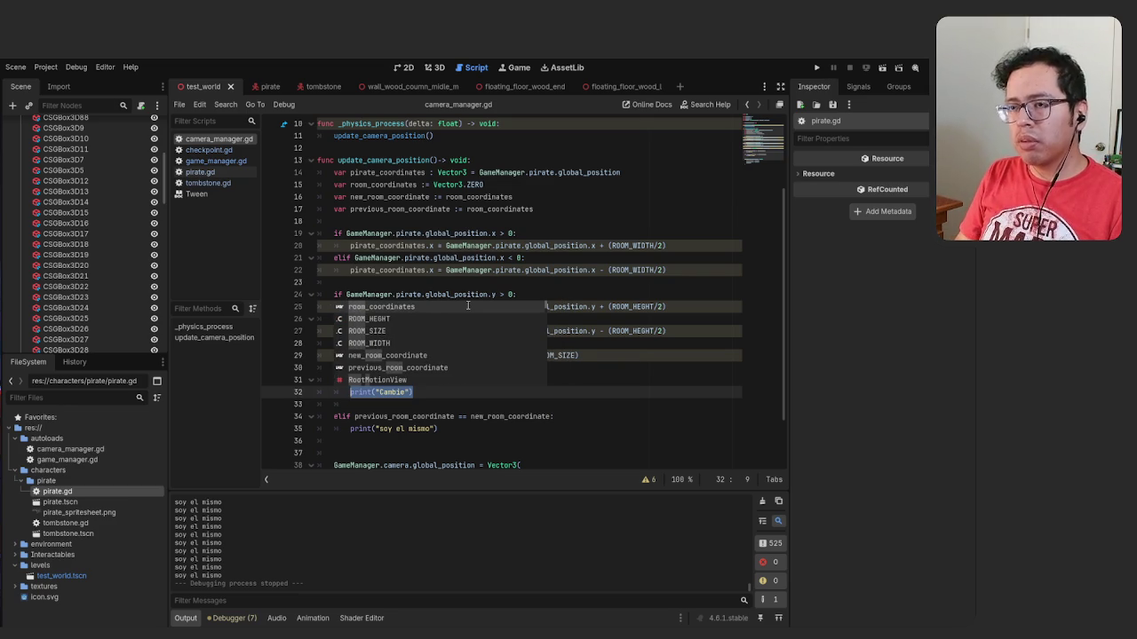
key(ctrl+z)
key(Right)
key(shift+Left)
key(shift+Left)
key(shift+Left)
text(ro)
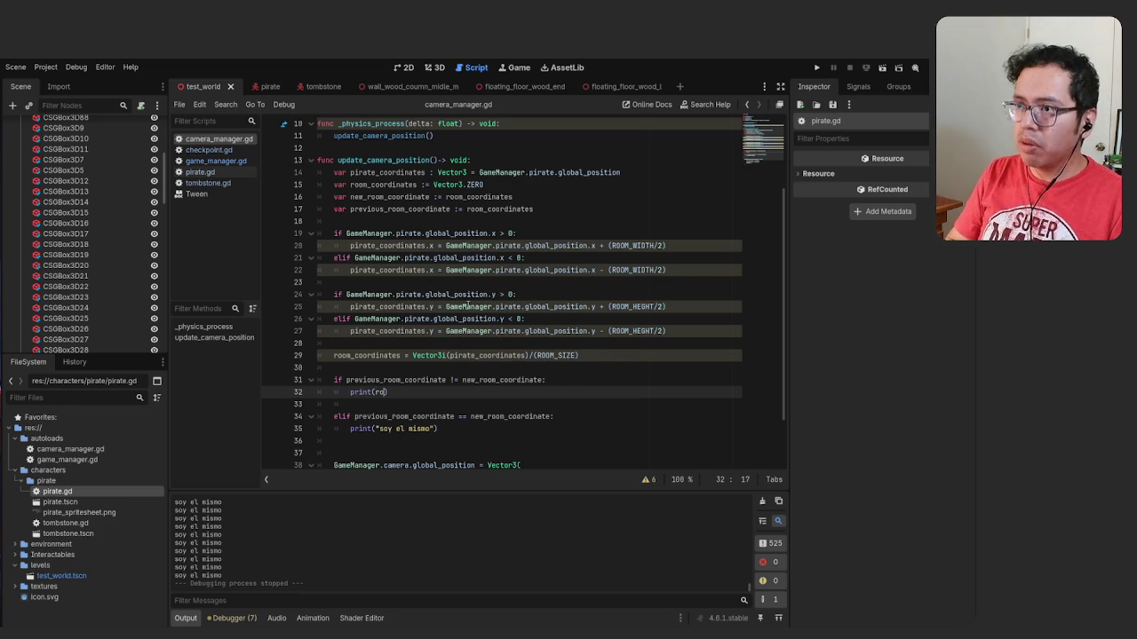
text(o)
key(Return)
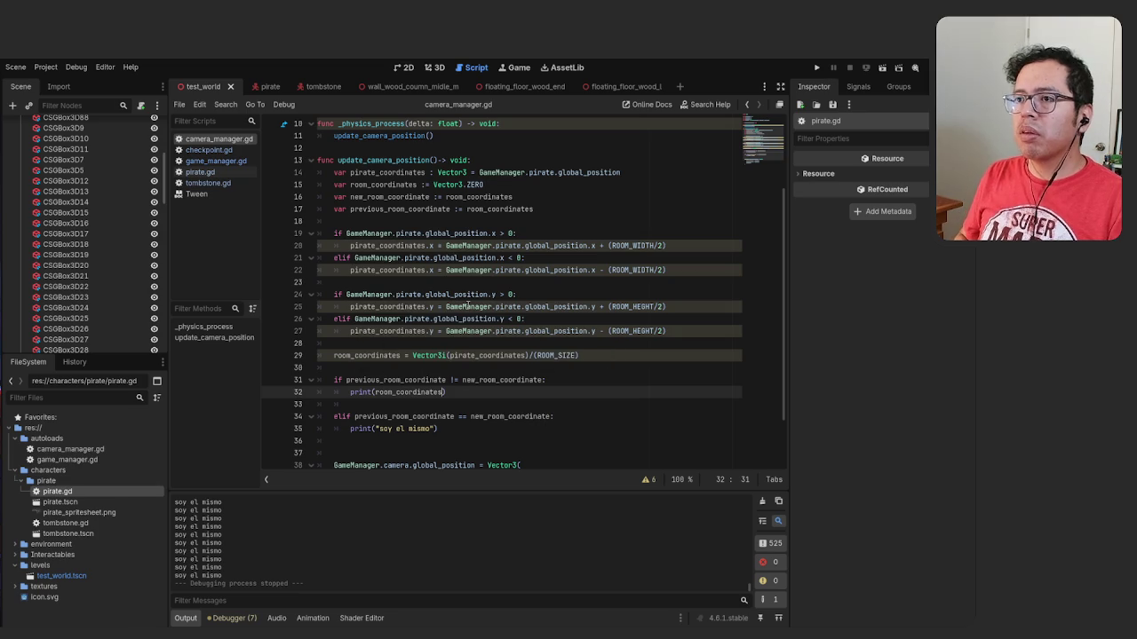
key(F5)
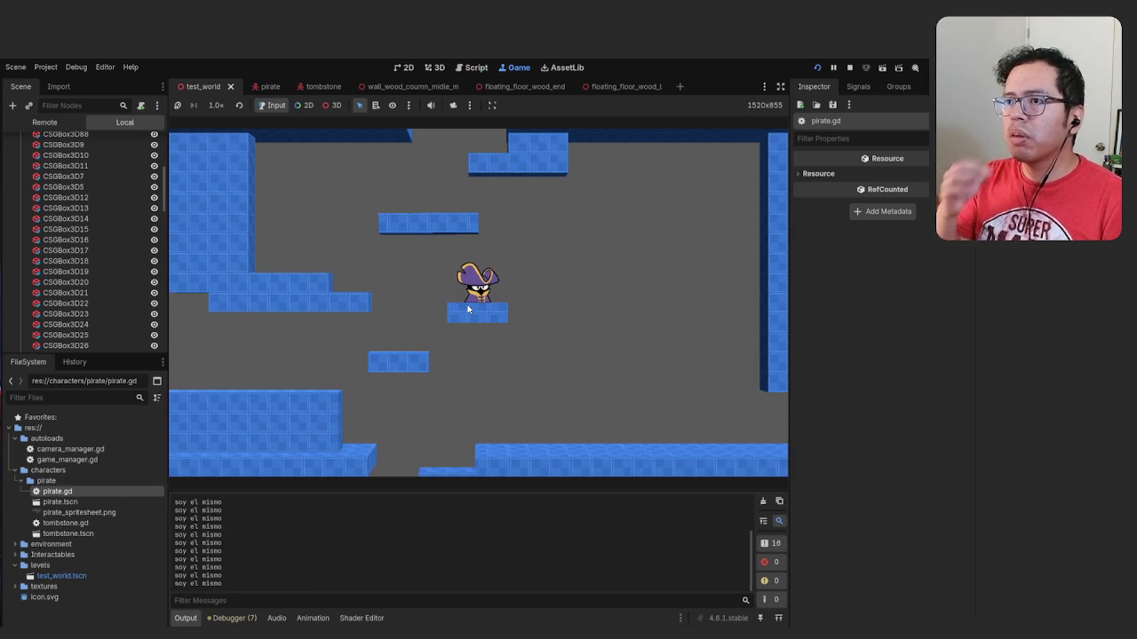
key(Left)
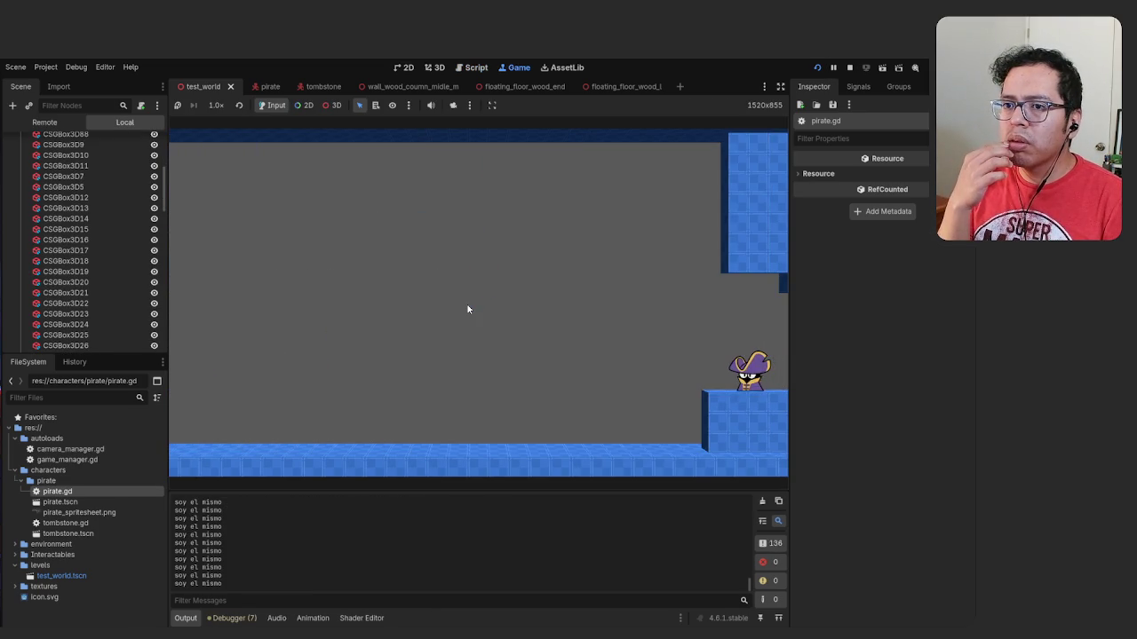
key(F8)
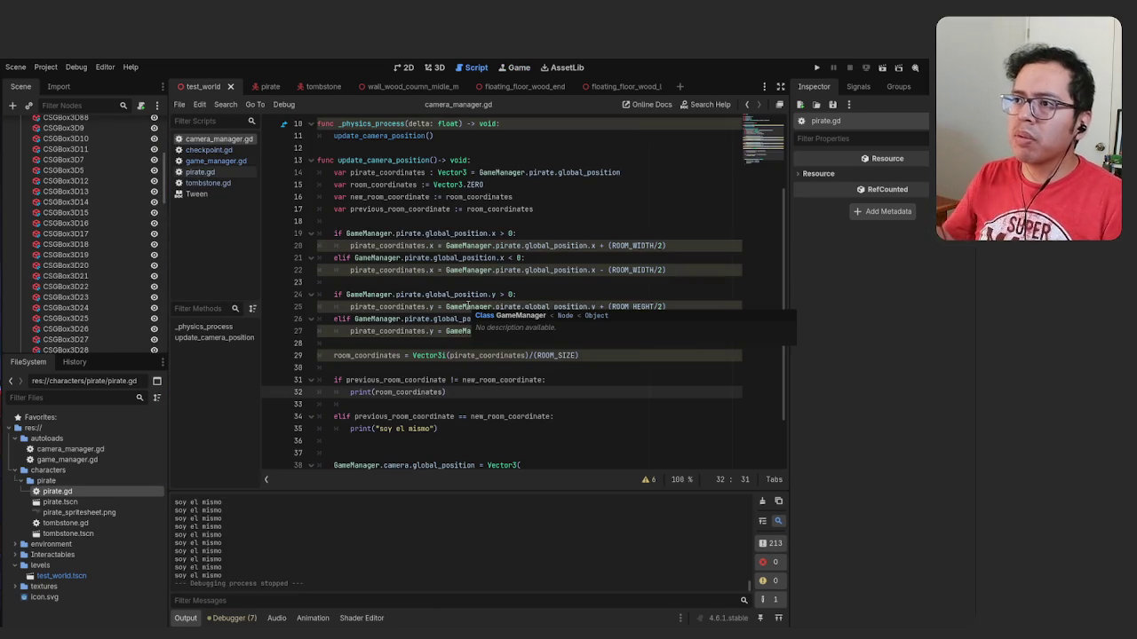
Compare previous_room_coordinate against room_coordinates in the line 31 condition and rerun the game
drag(462, 382, 544, 380)
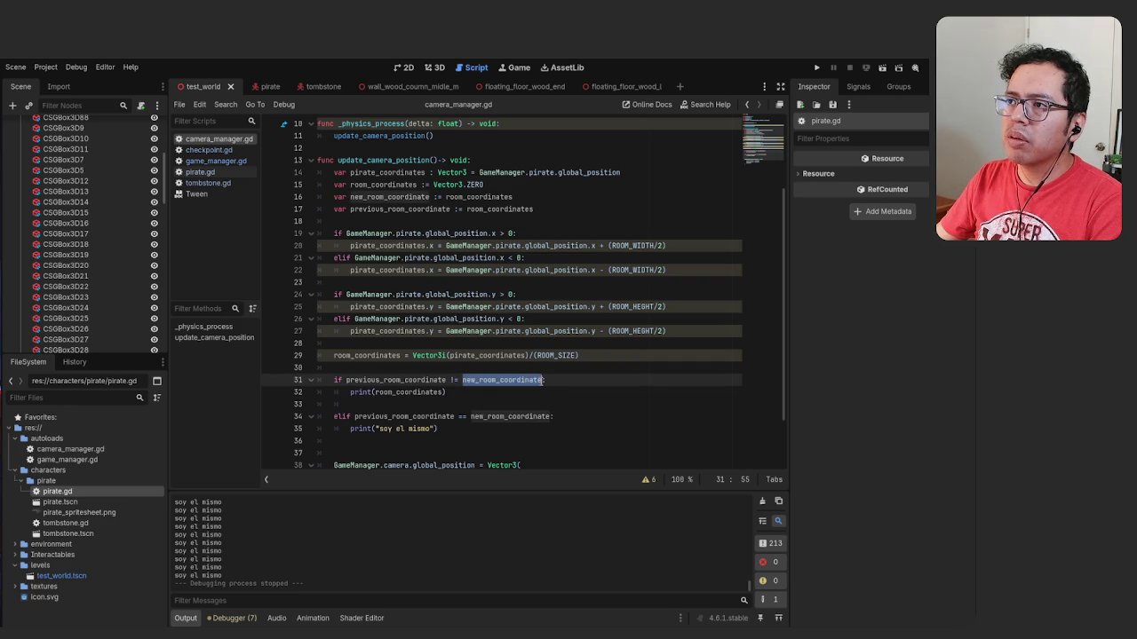
text(roo)
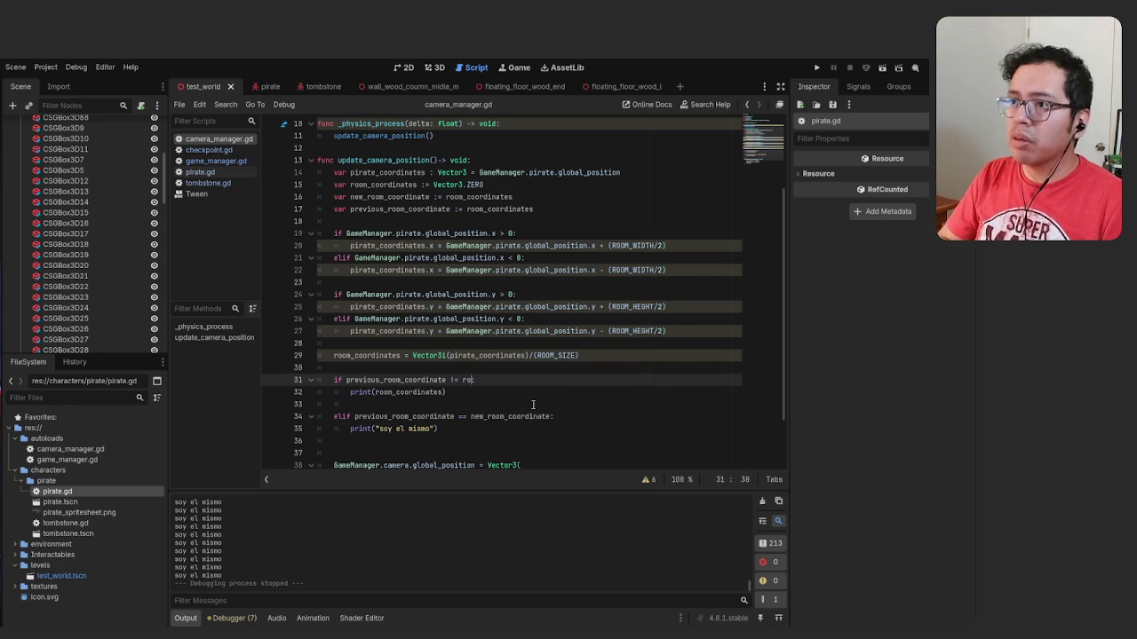
key(Return)
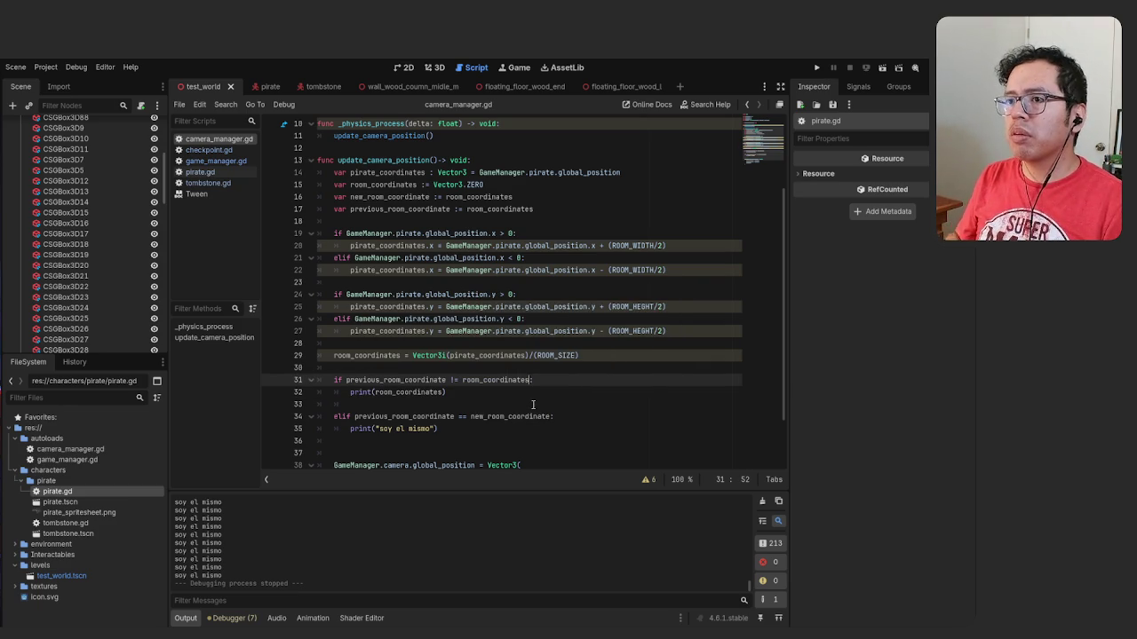
key(F5)
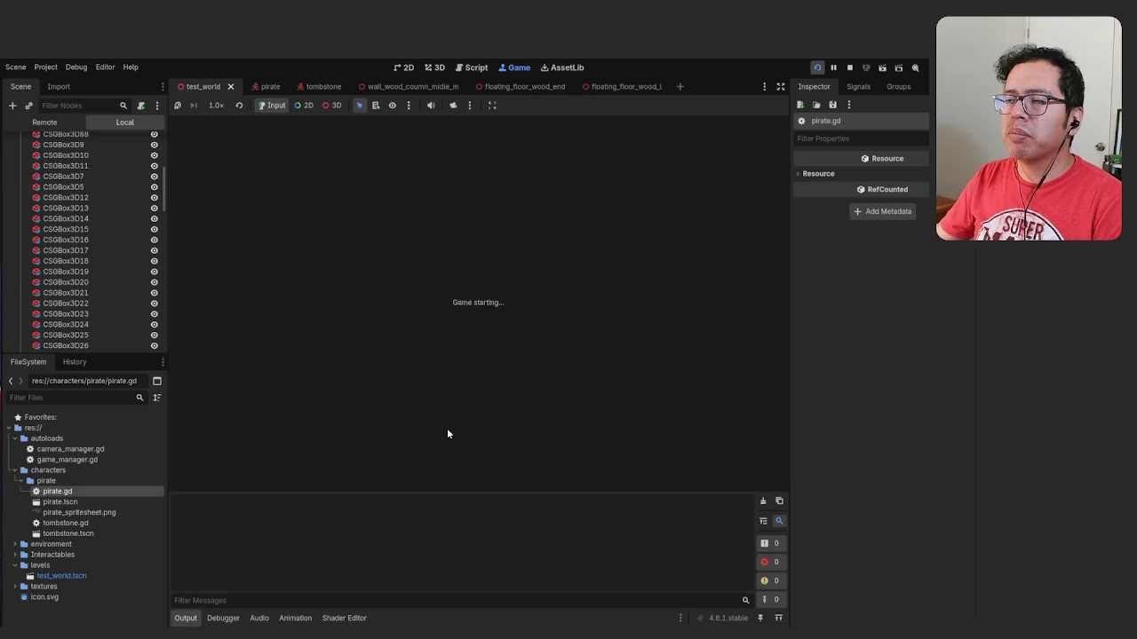
Walk and jump the pirate through neighbouring rooms and up, reaching room (0.0, 1.0, 0.0)
key(Left)
key(Right)
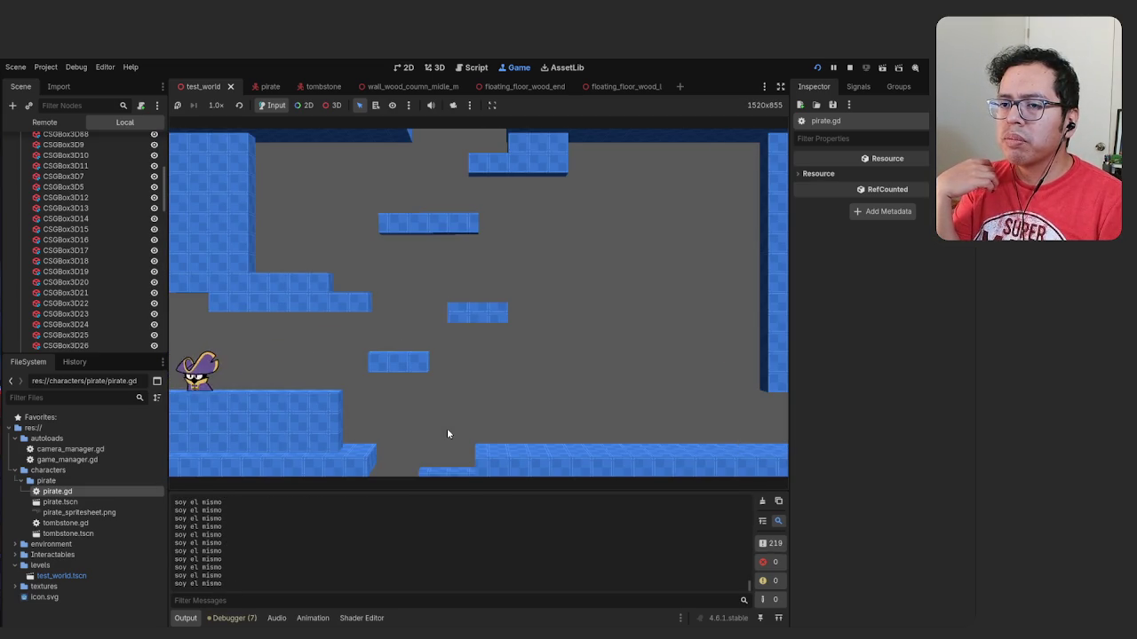
key(Left)
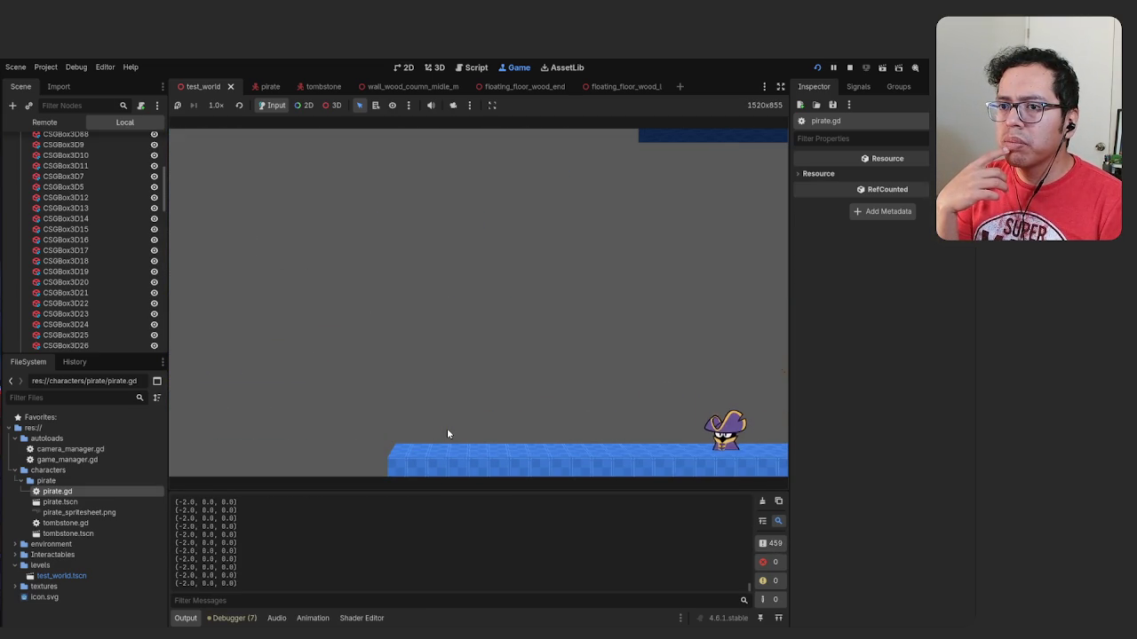
key(Right)
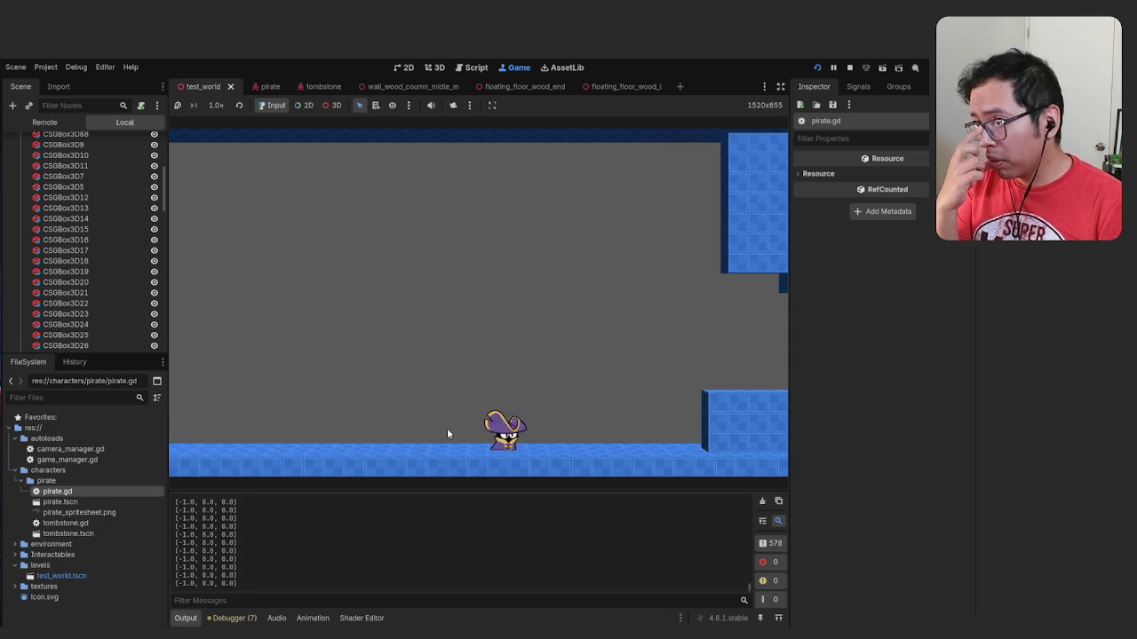
key(space)
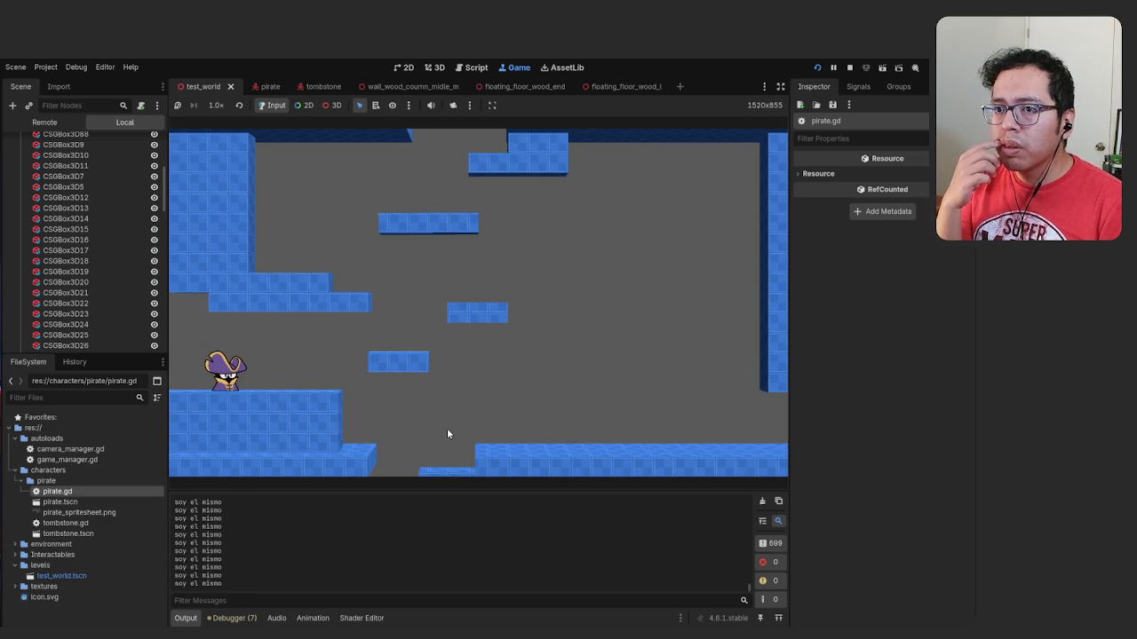
key(space)
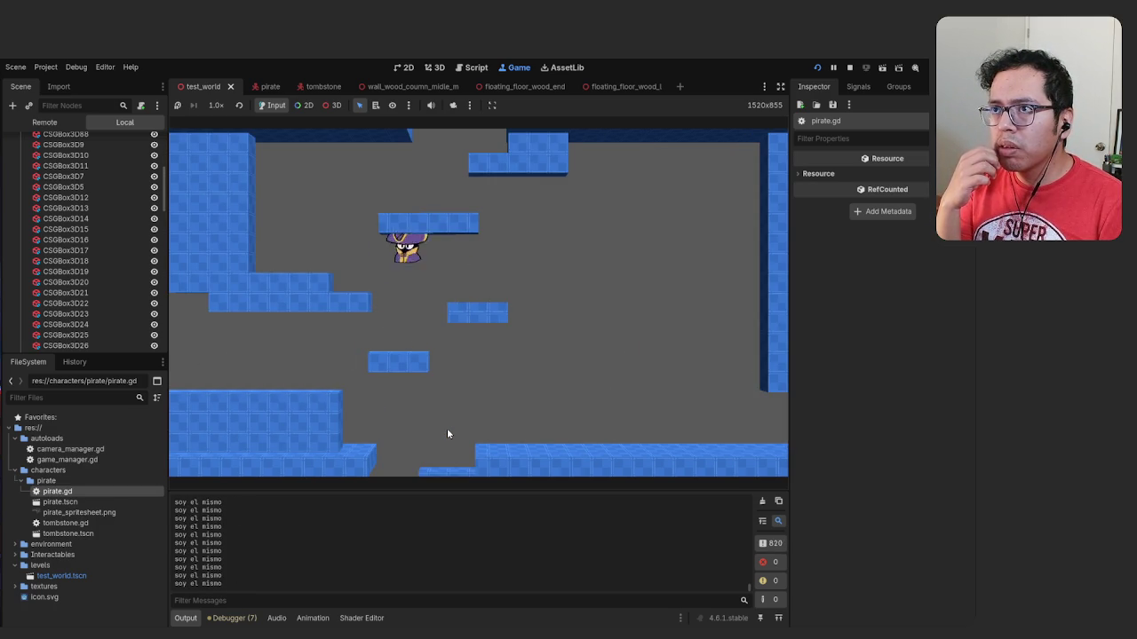
key(Right)
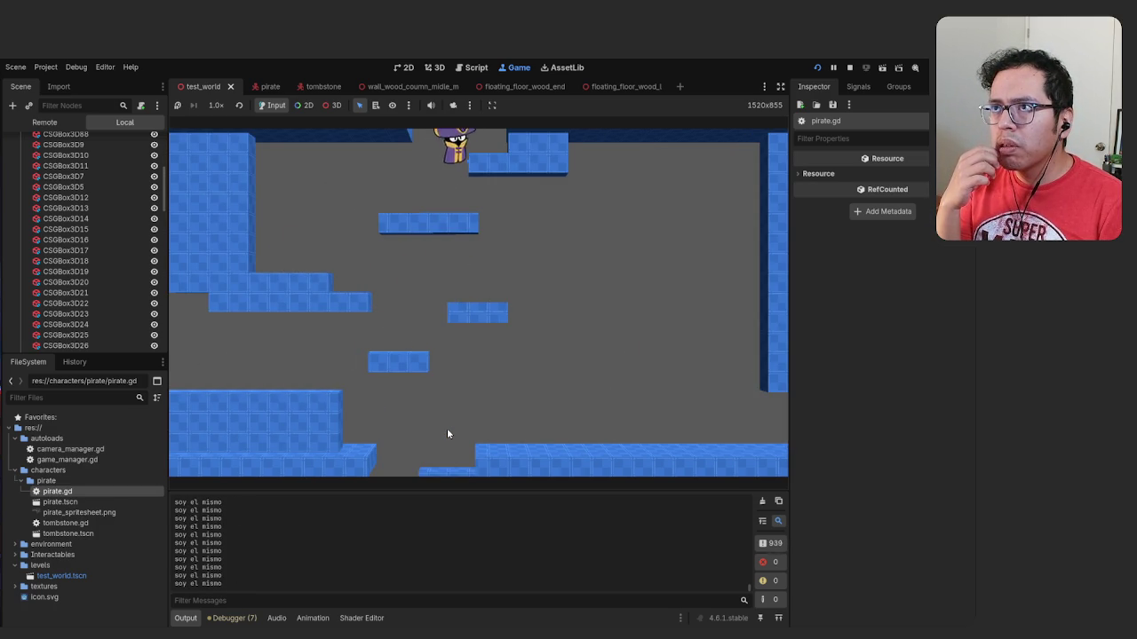
key(Left)
key(space)
key(Left)
key(space)
key(Right)
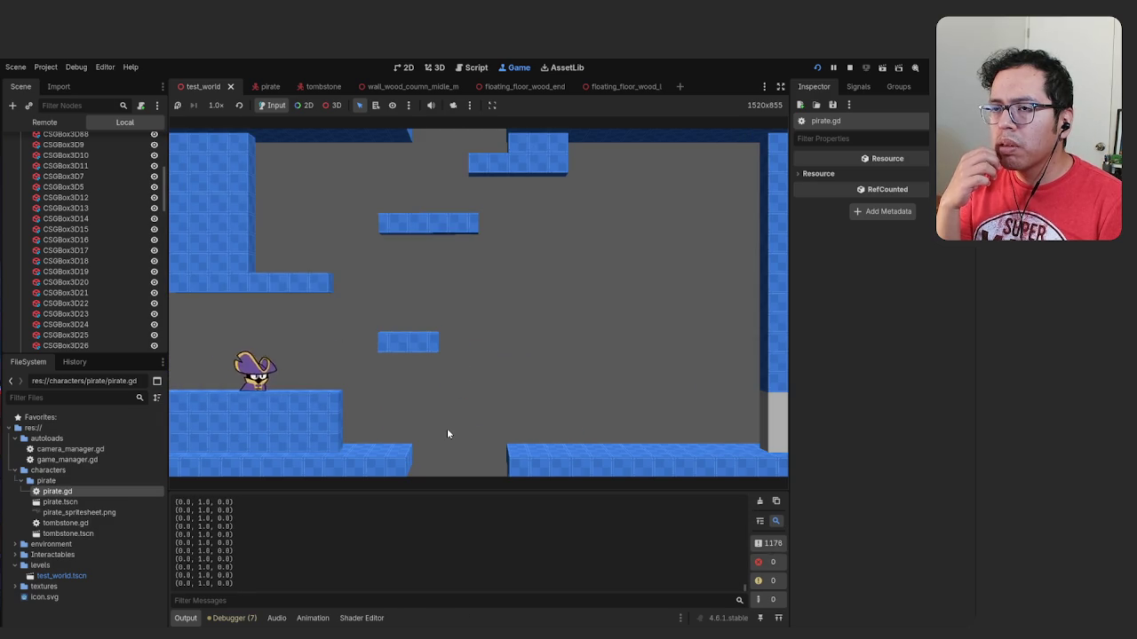